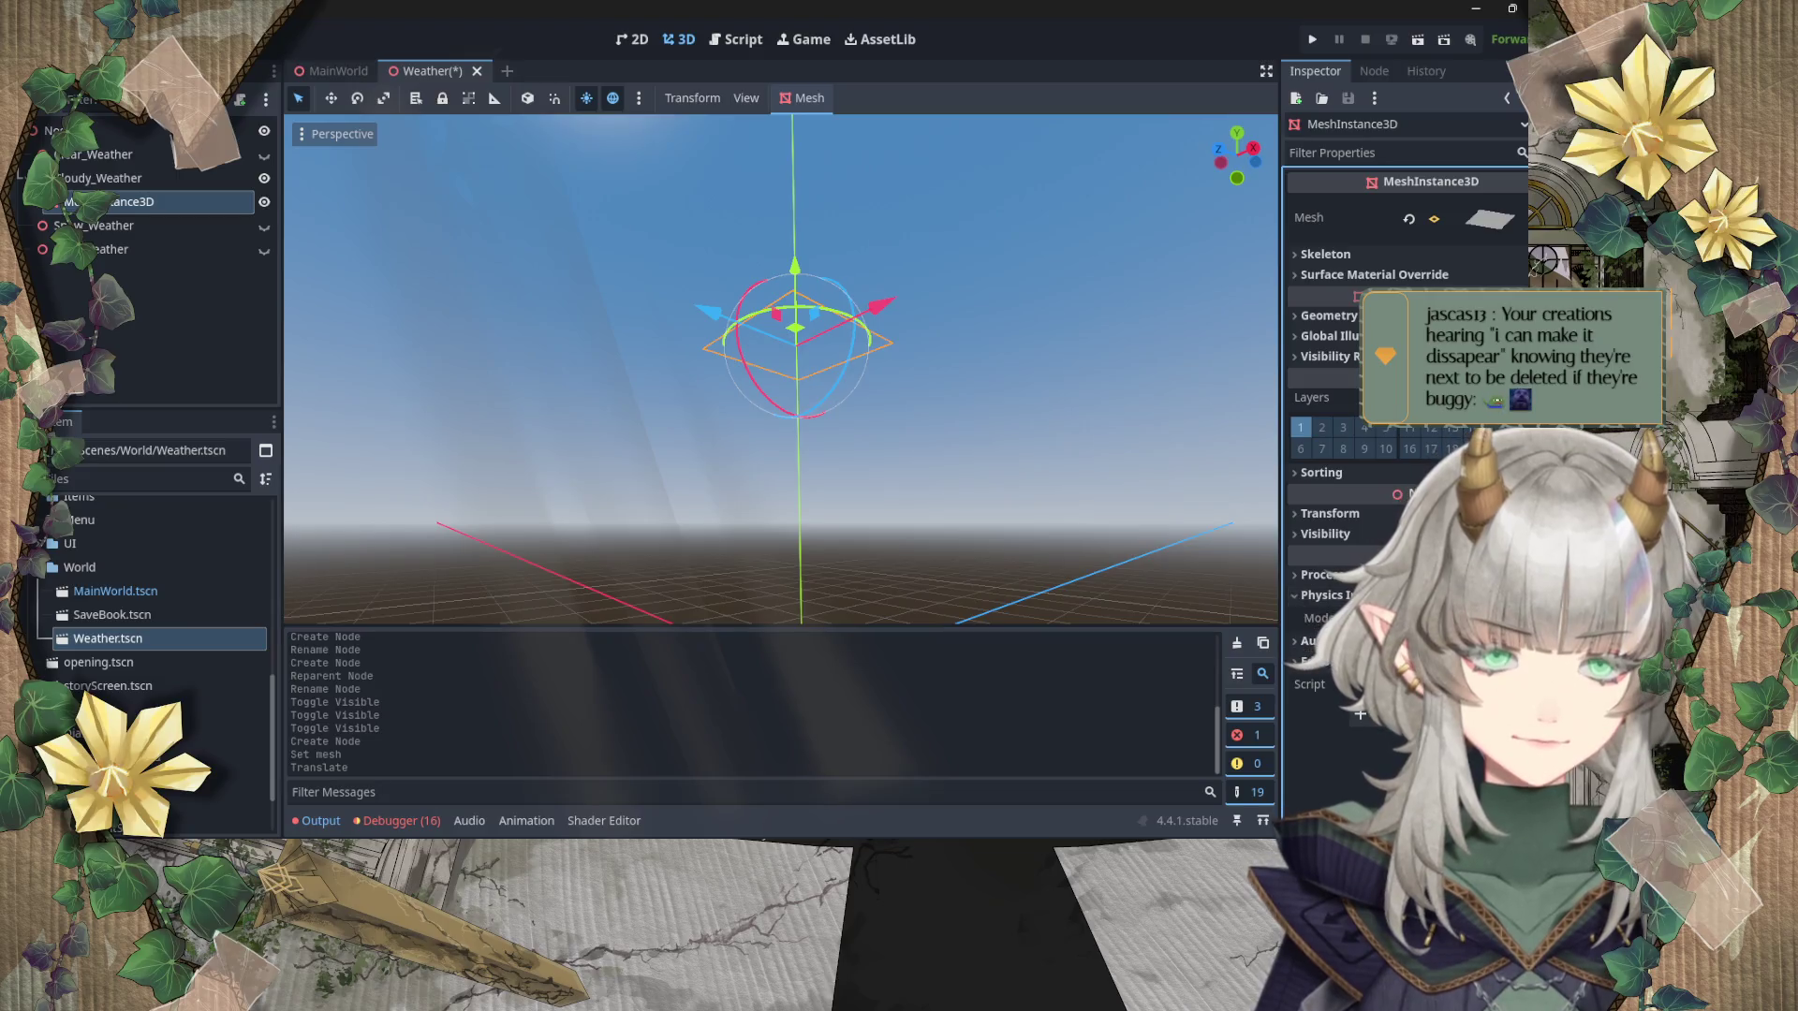
Step: Enable Flip Faces on the 2 m plane mesh and orbit the viewport to see its dark underside
mouse_move(1295, 591)
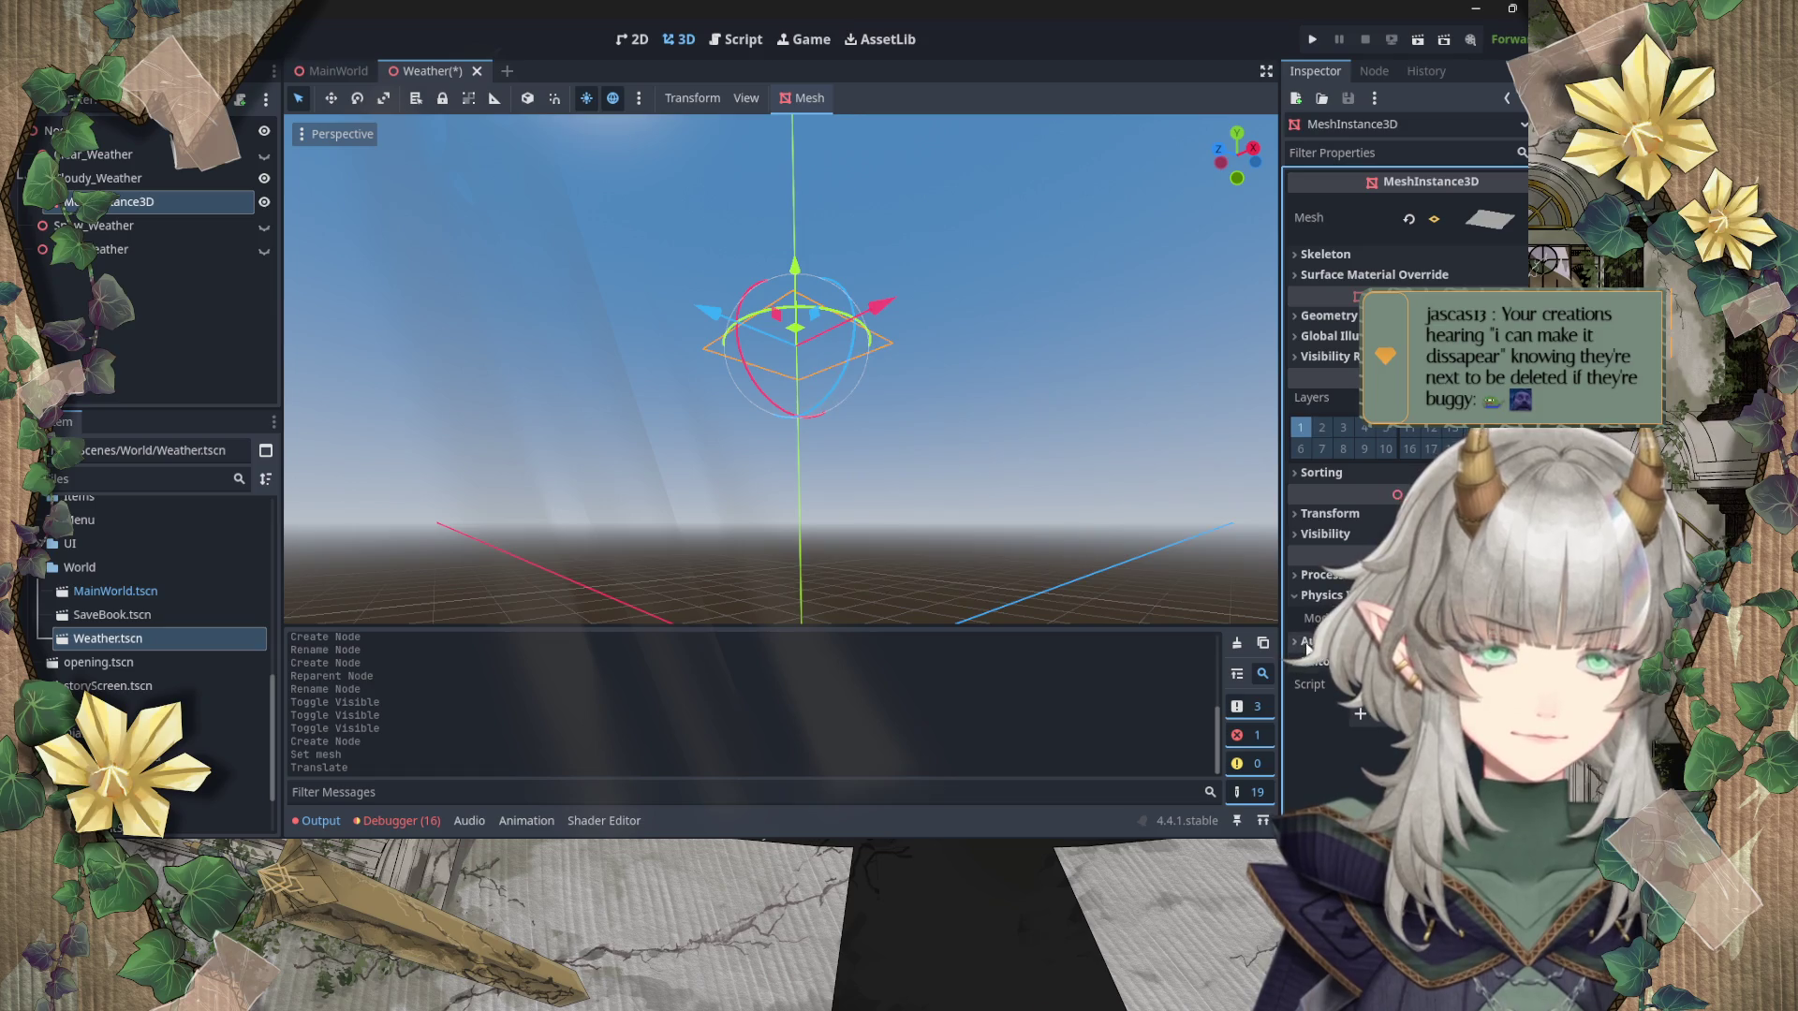
left_click(1299, 600)
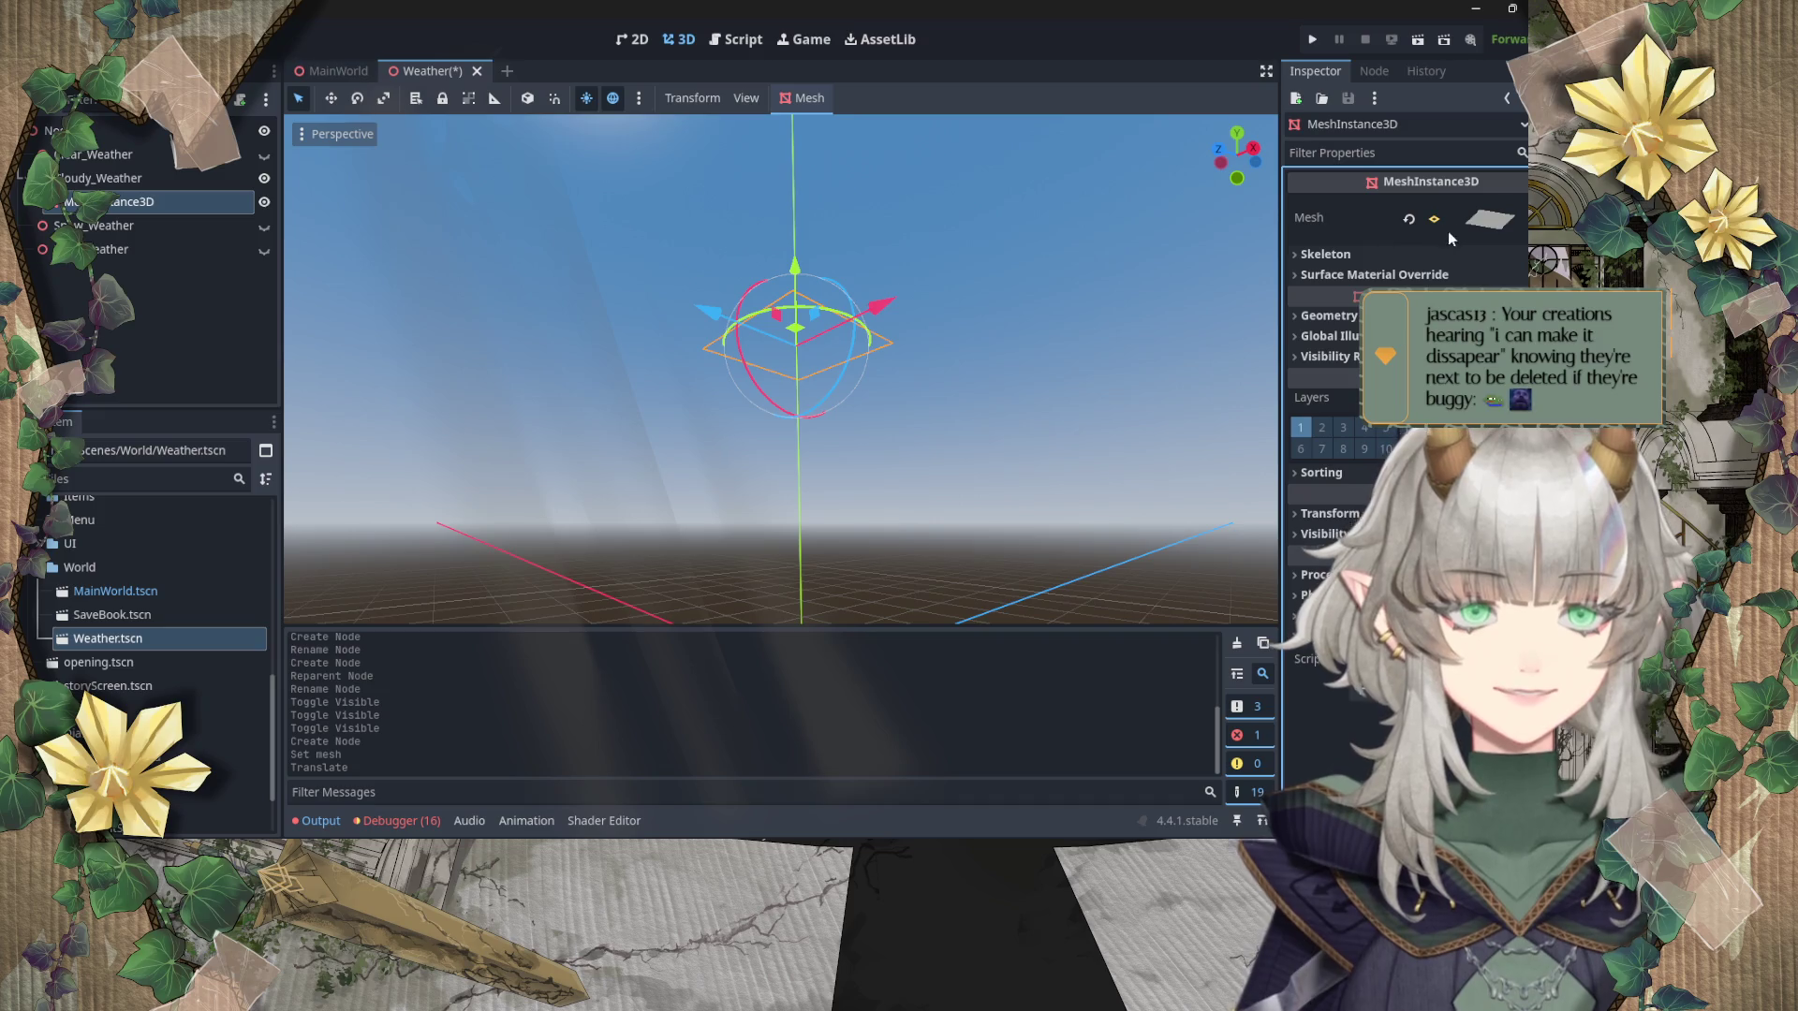
left_click(1480, 221)
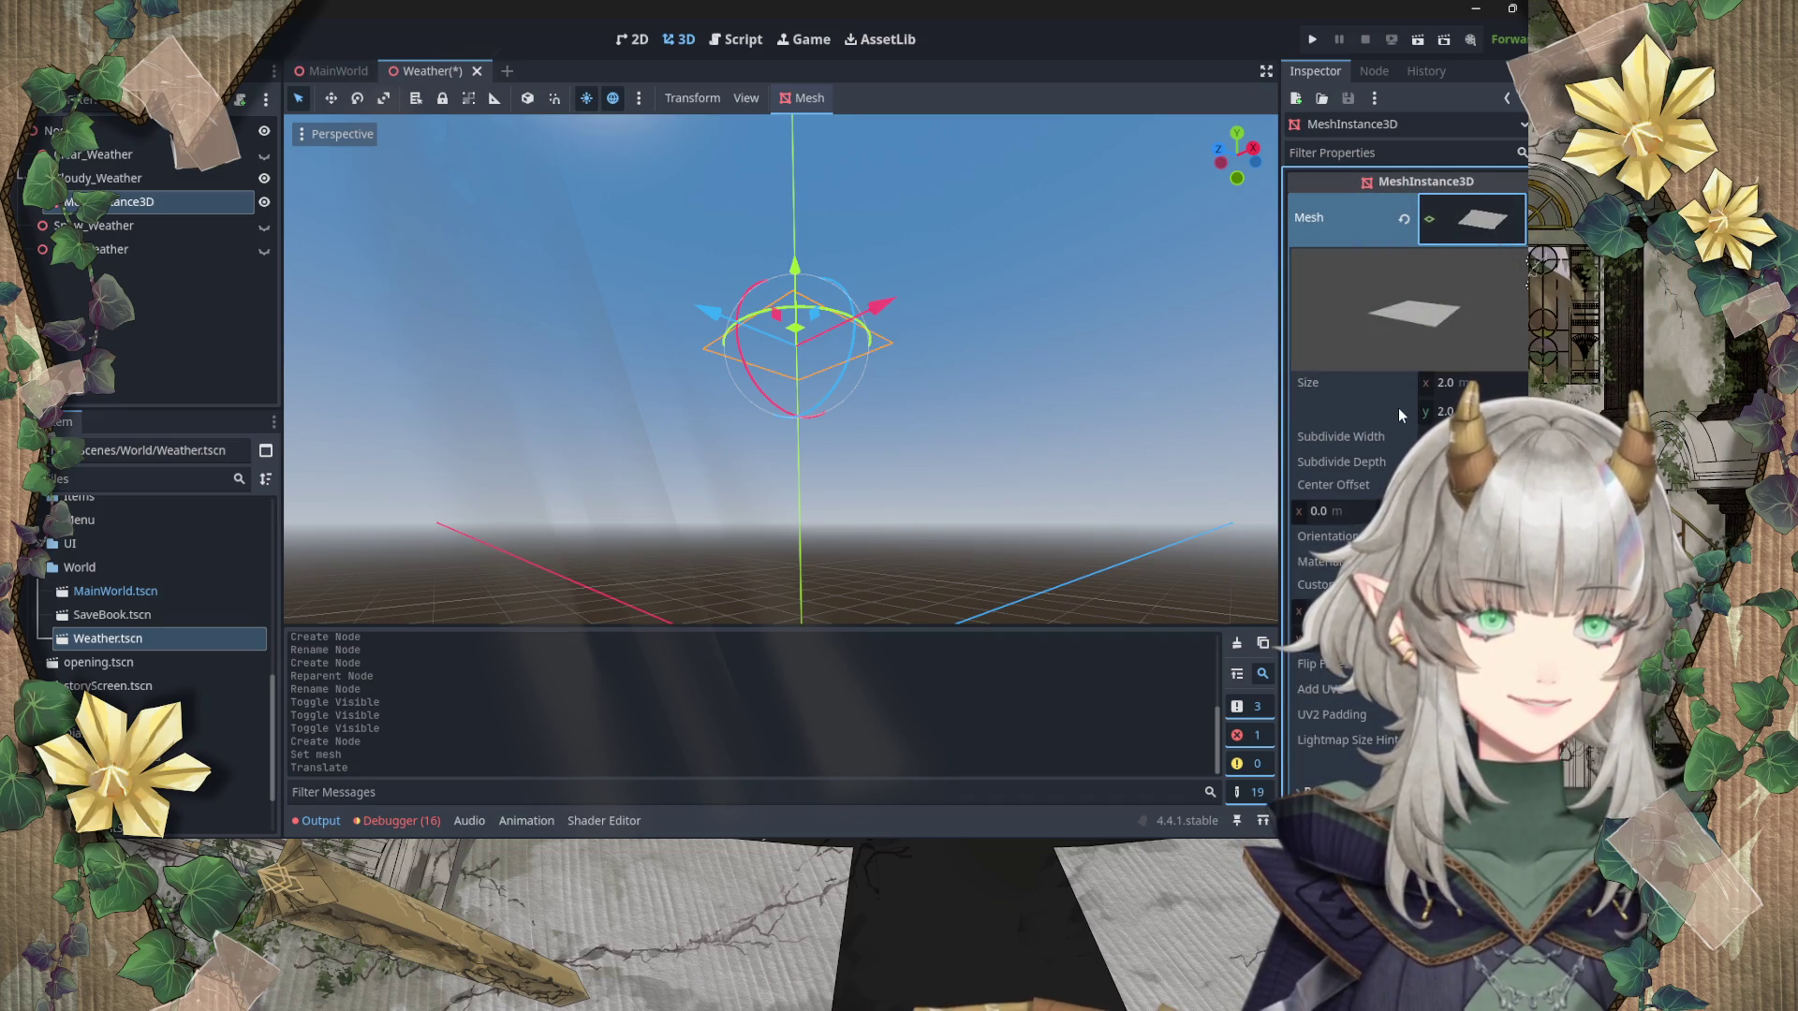
scroll(1390, 402, "down", 2)
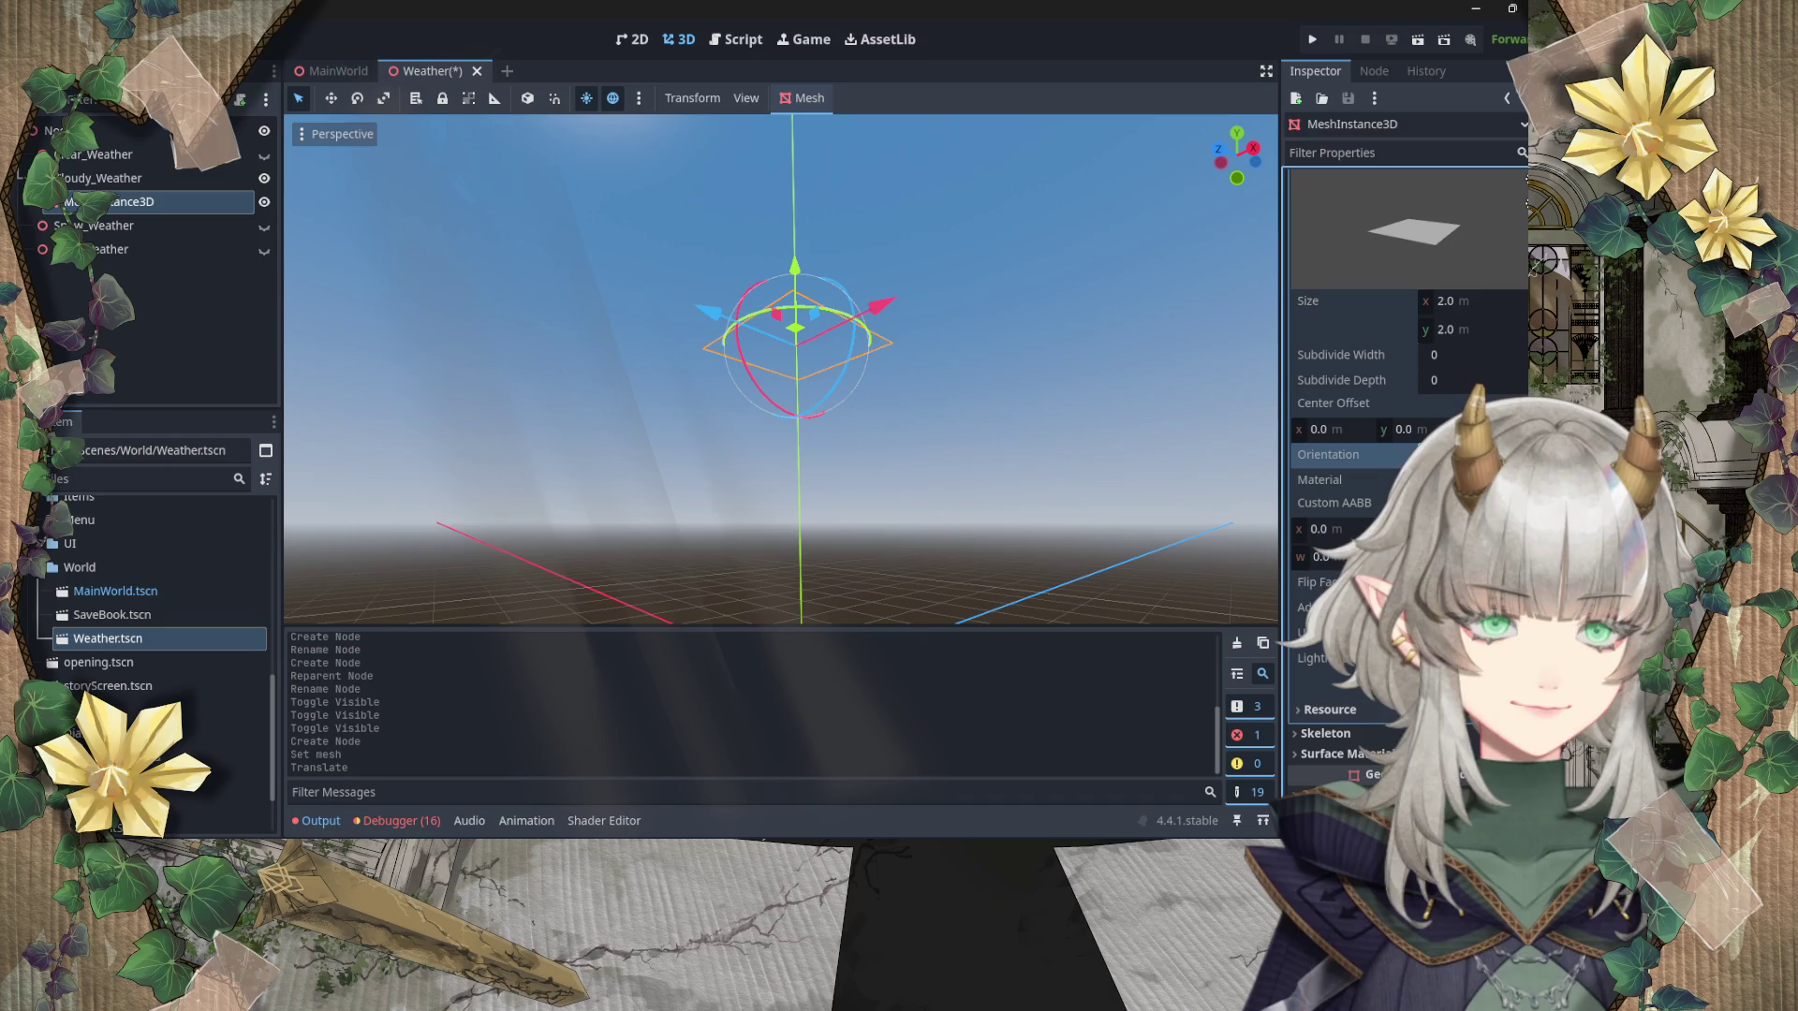
mouse_move(1391, 461)
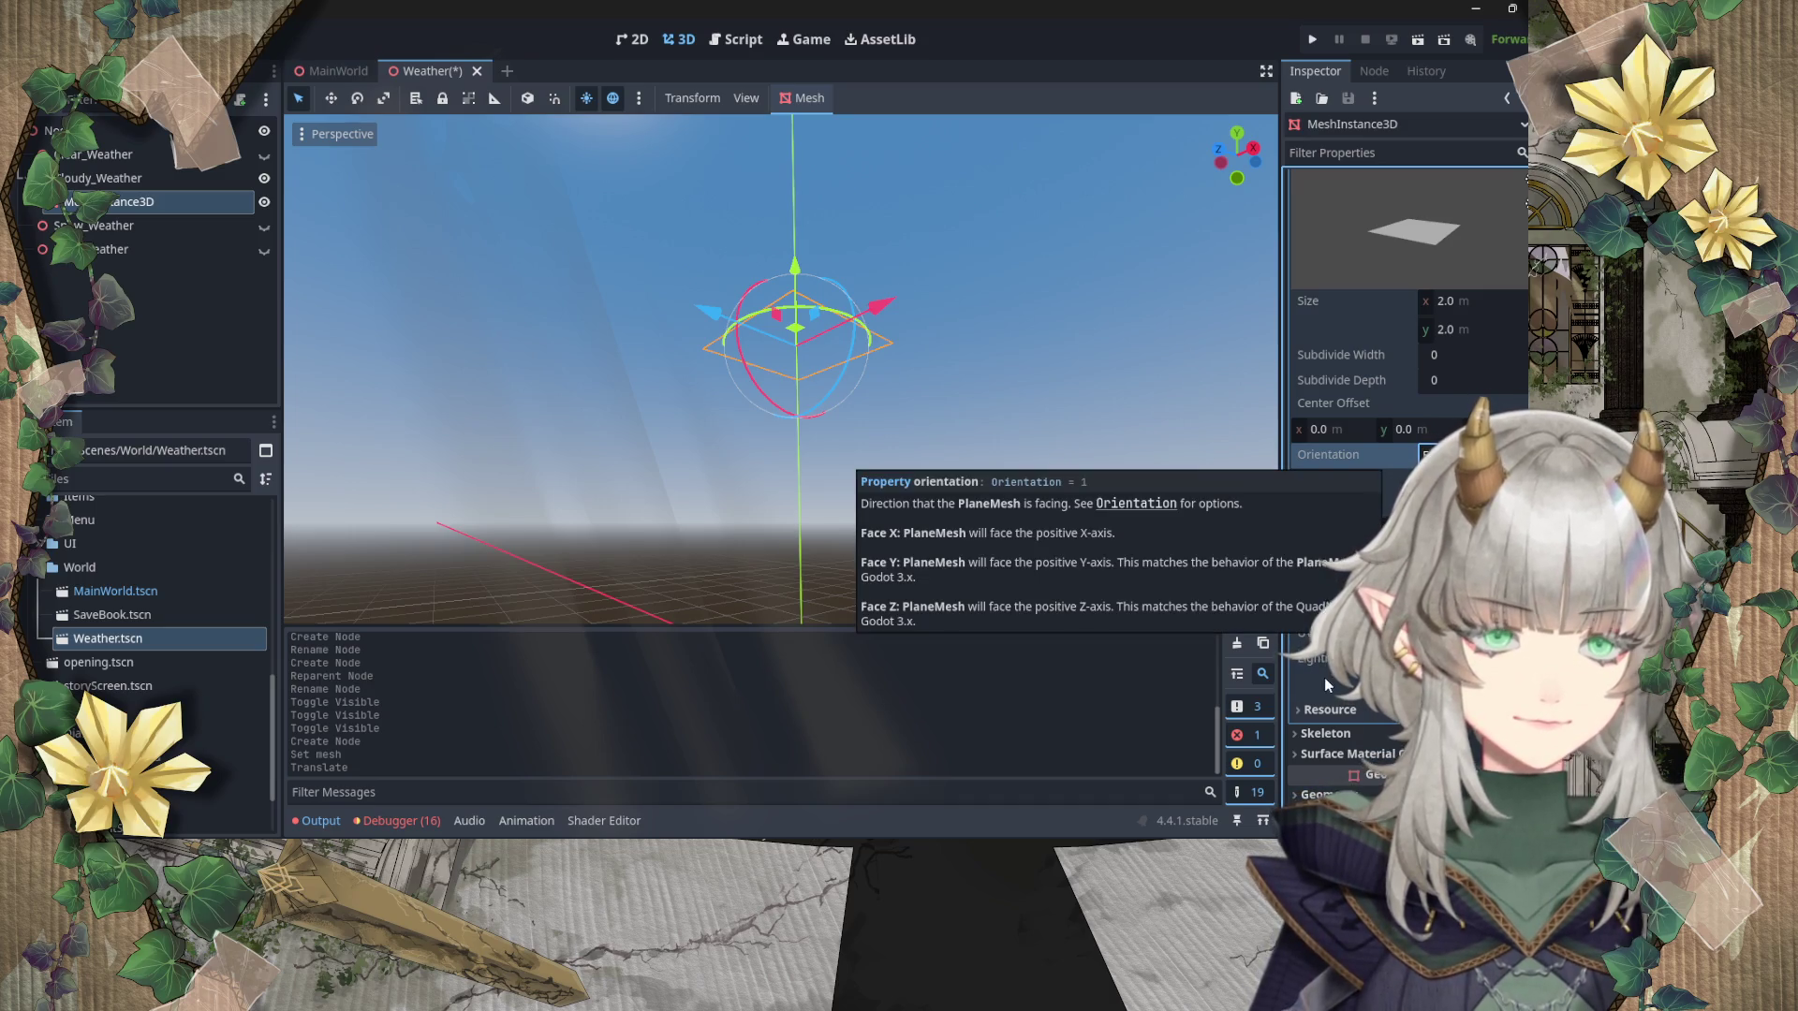
mouse_move(1352, 690)
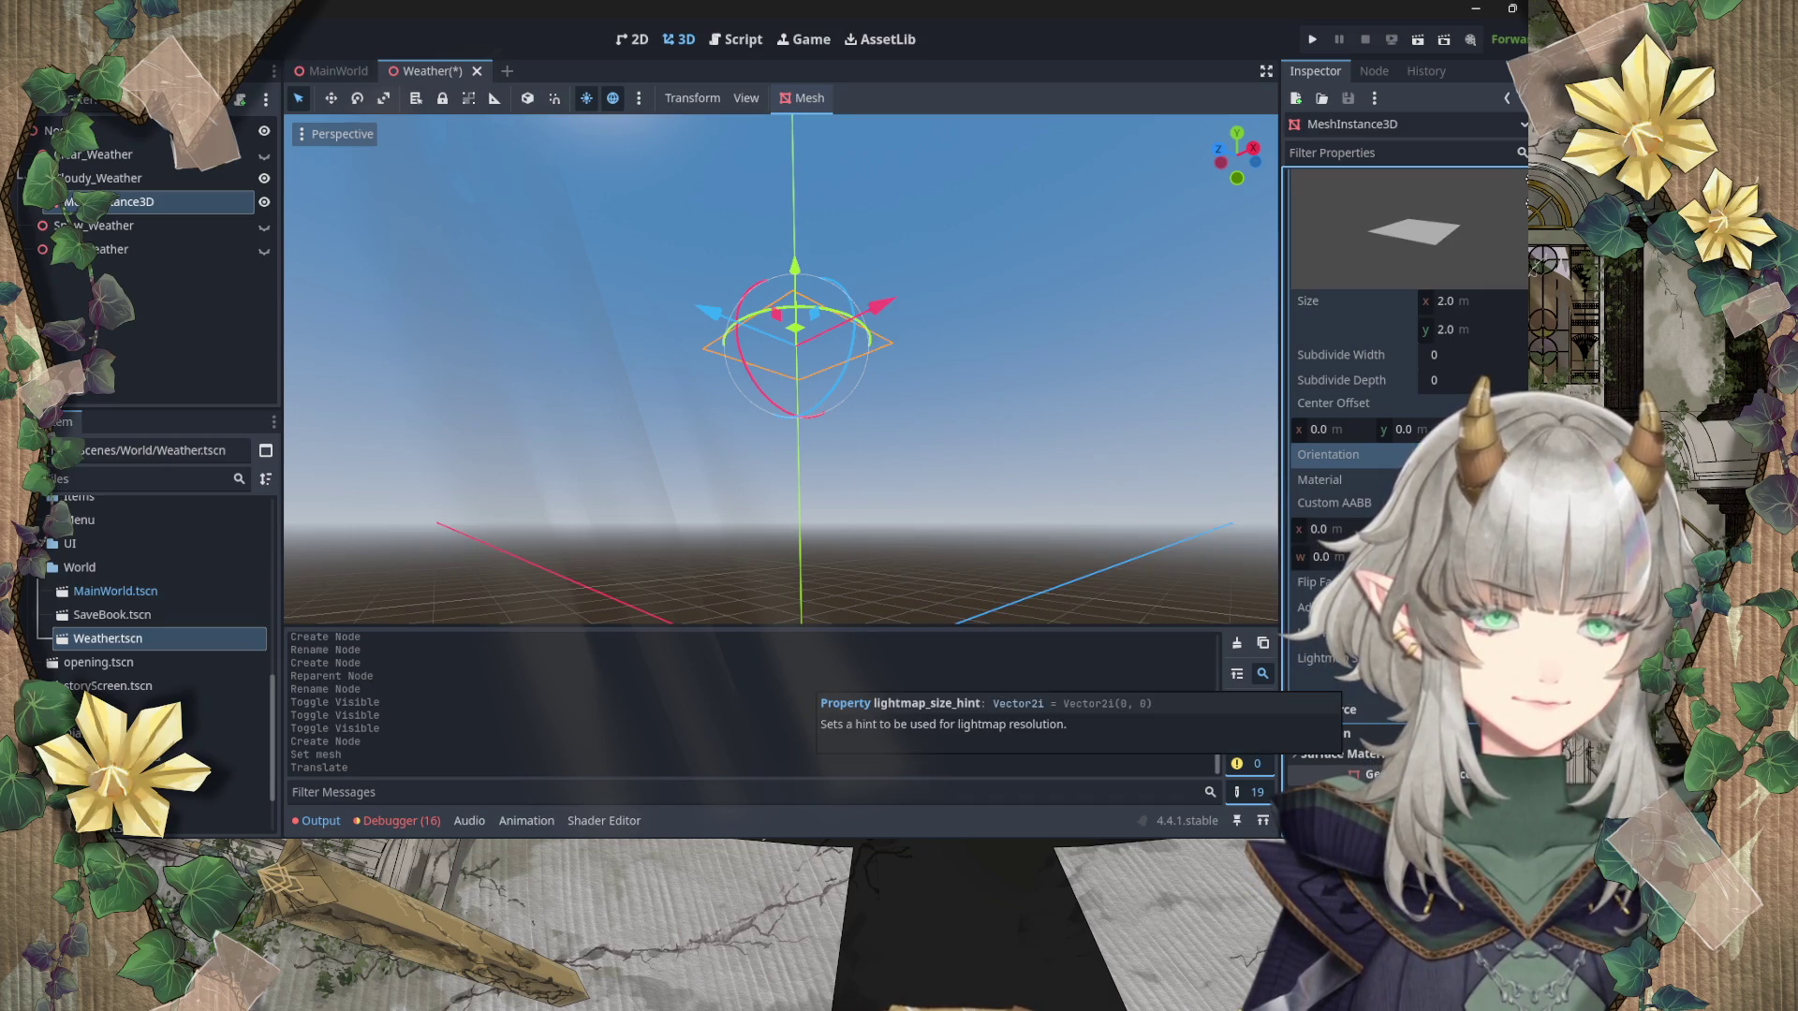
left_click(1431, 581)
mouse_move(987, 486)
left_mouse_down()
mouse_move(965, 580)
mouse_move(959, 440)
mouse_move(974, 580)
mouse_move(974, 449)
mouse_move(983, 562)
mouse_move(983, 449)
mouse_move(988, 534)
left_mouse_up()
mouse_move(821, 374)
left_mouse_down()
mouse_move(814, 280)
mouse_move(852, 423)
mouse_move(852, 543)
mouse_move(1059, 822)
left_mouse_up()
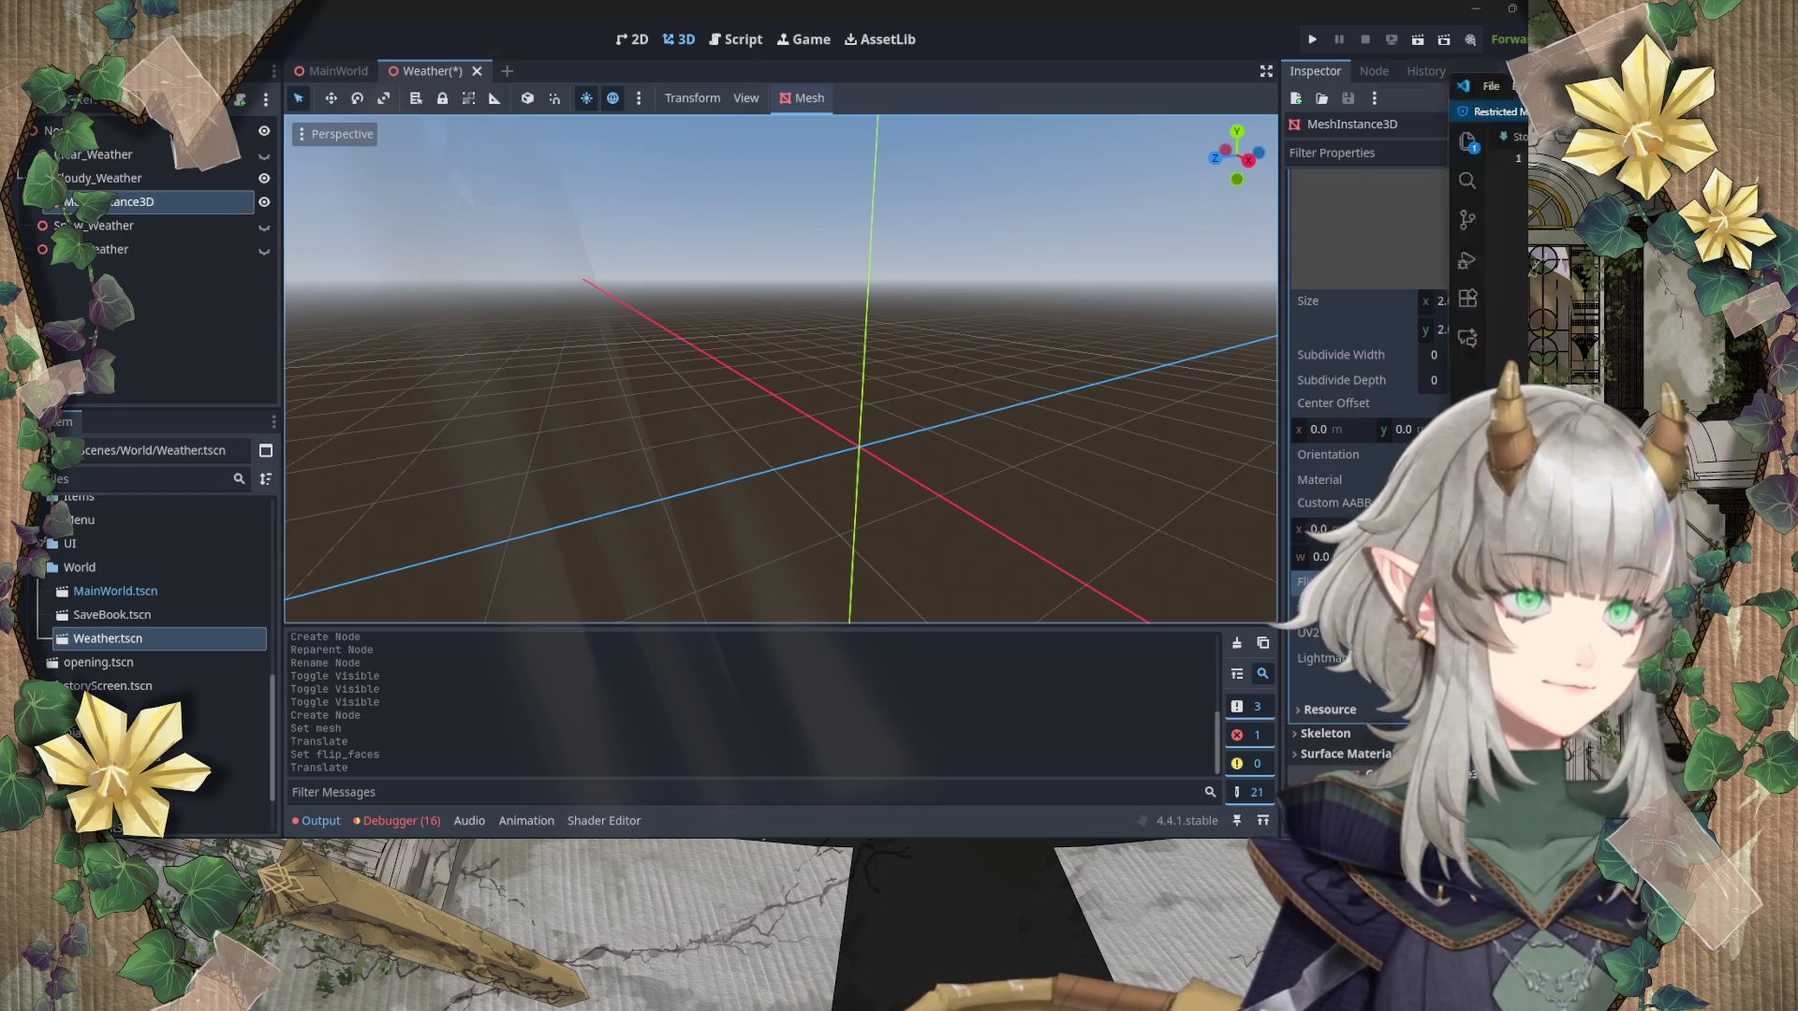
Step: Head the notes 'weather :' and add 'Spawn plane' and '- move plane' bullets
key("alt+Tab")
type("weather :")
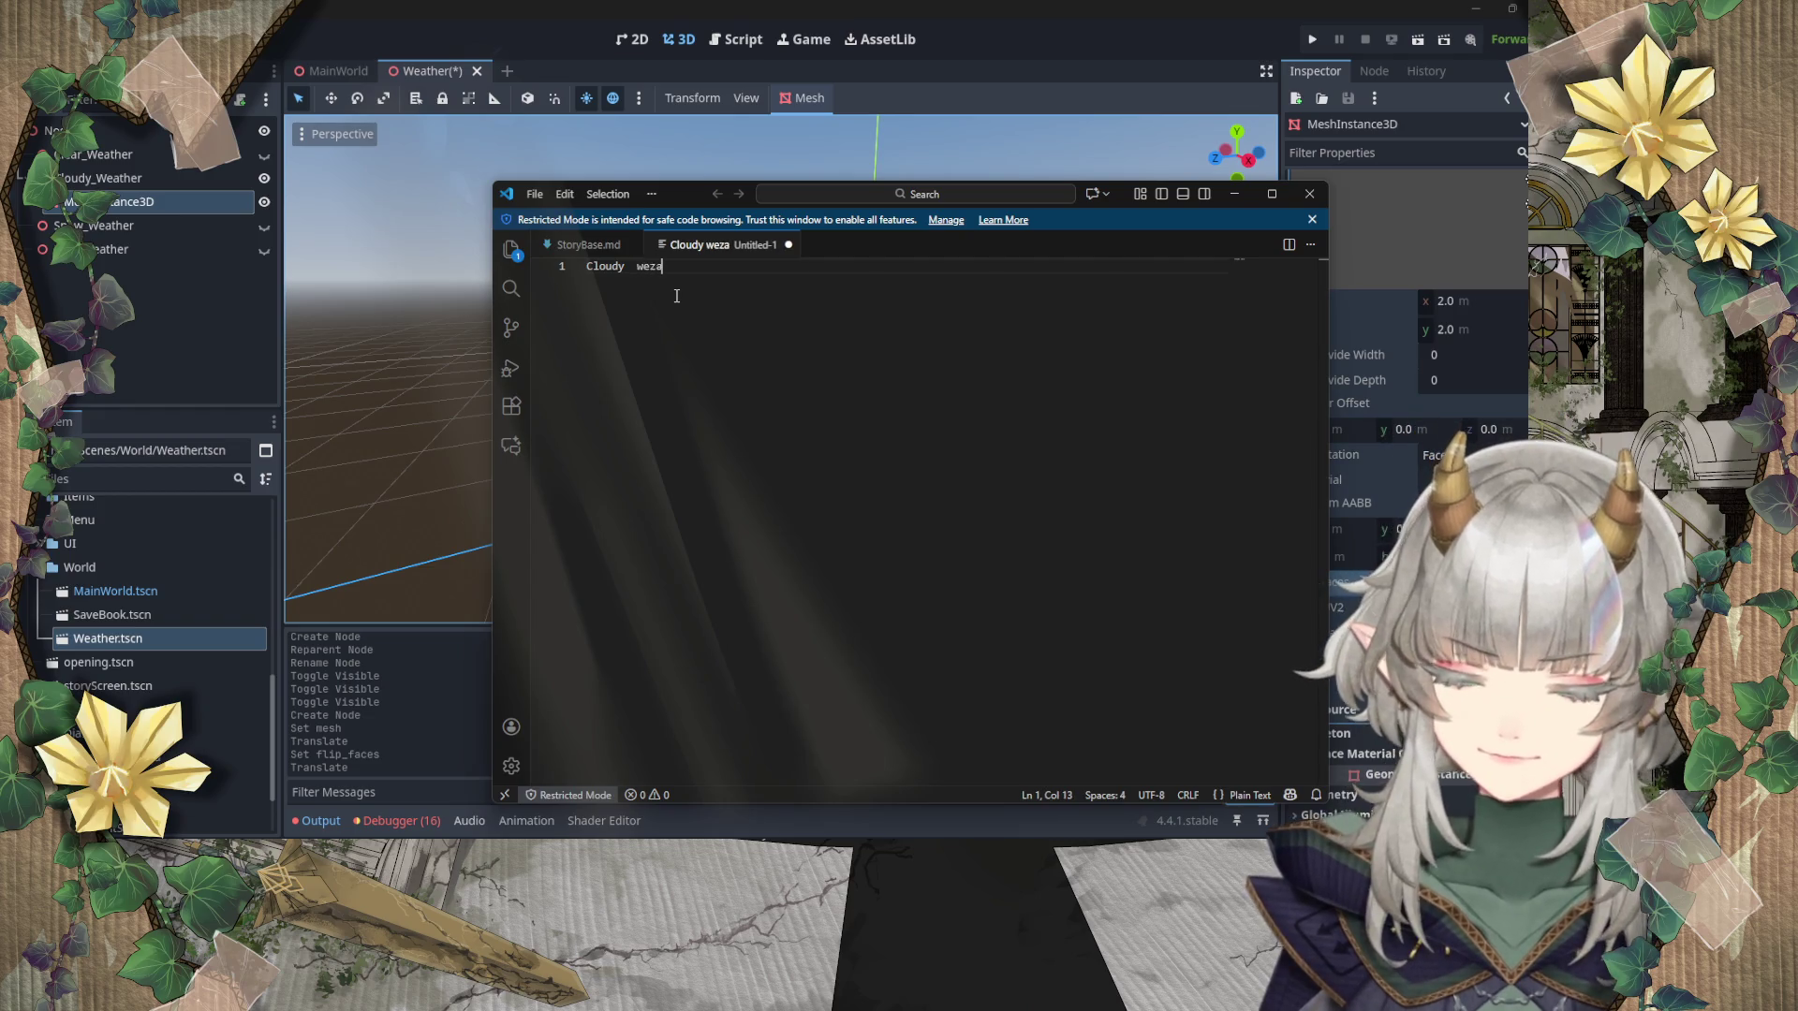
key("Return")
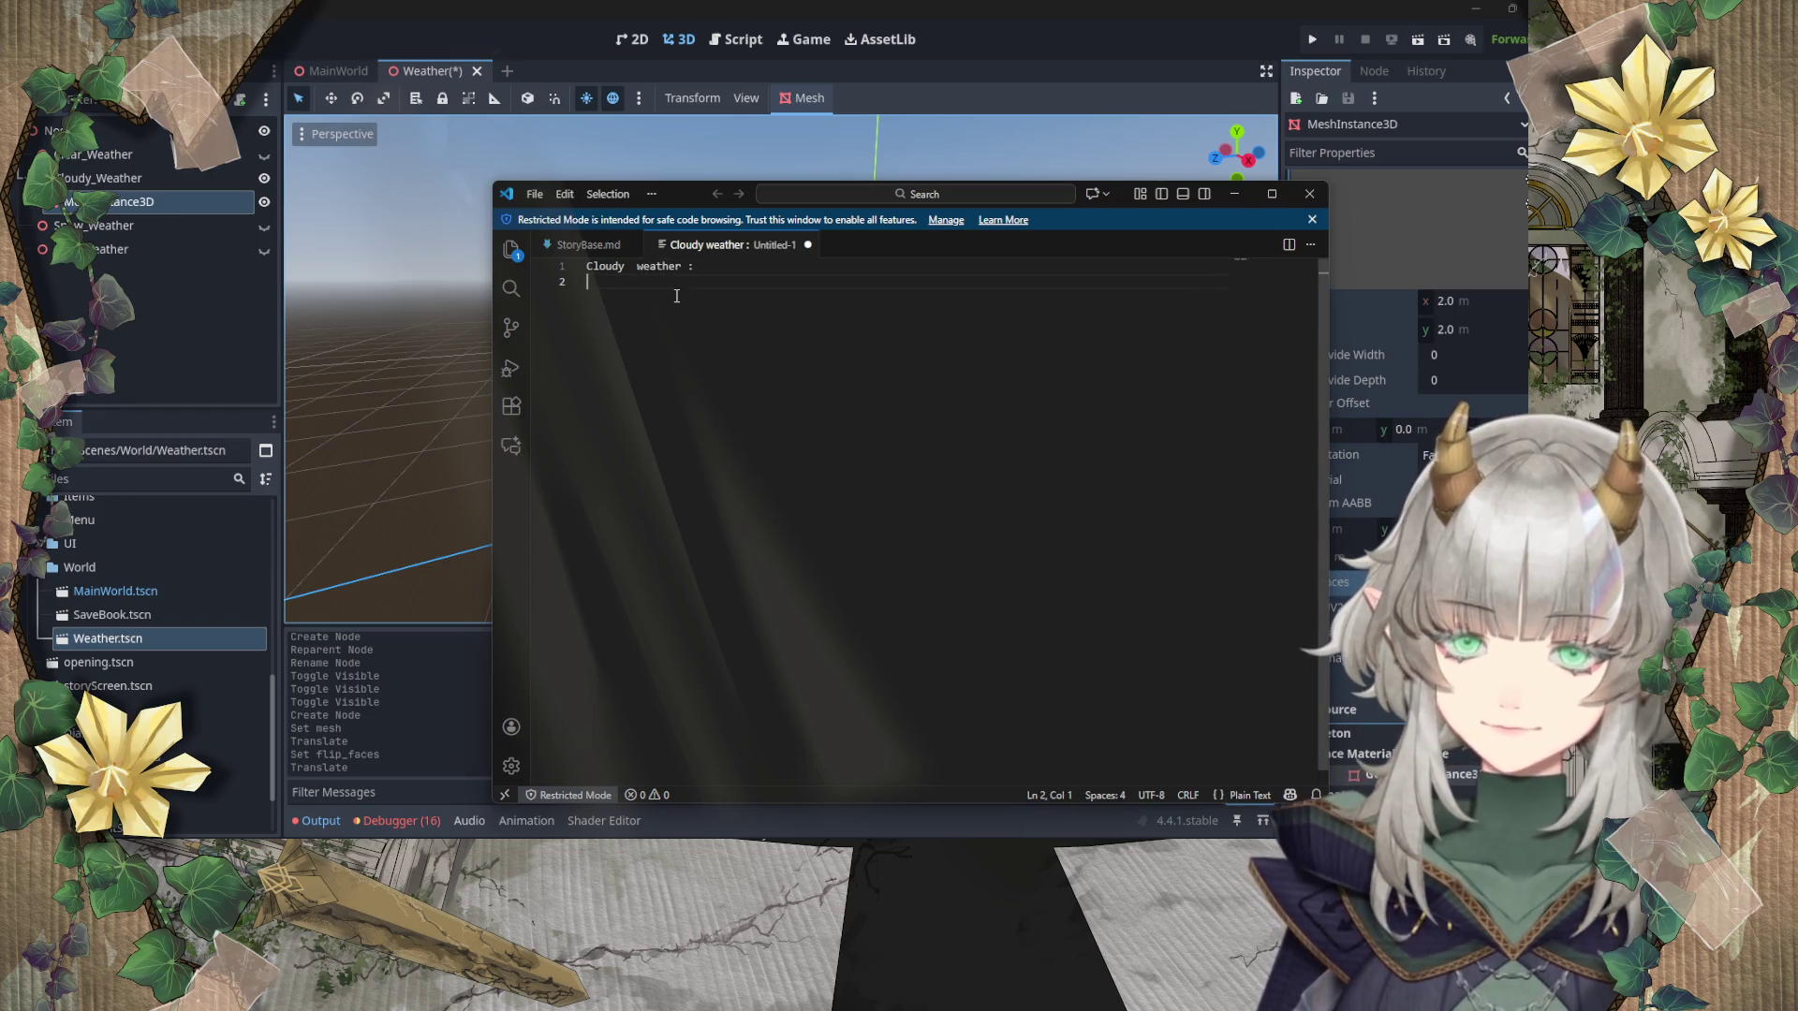
type("PWp")
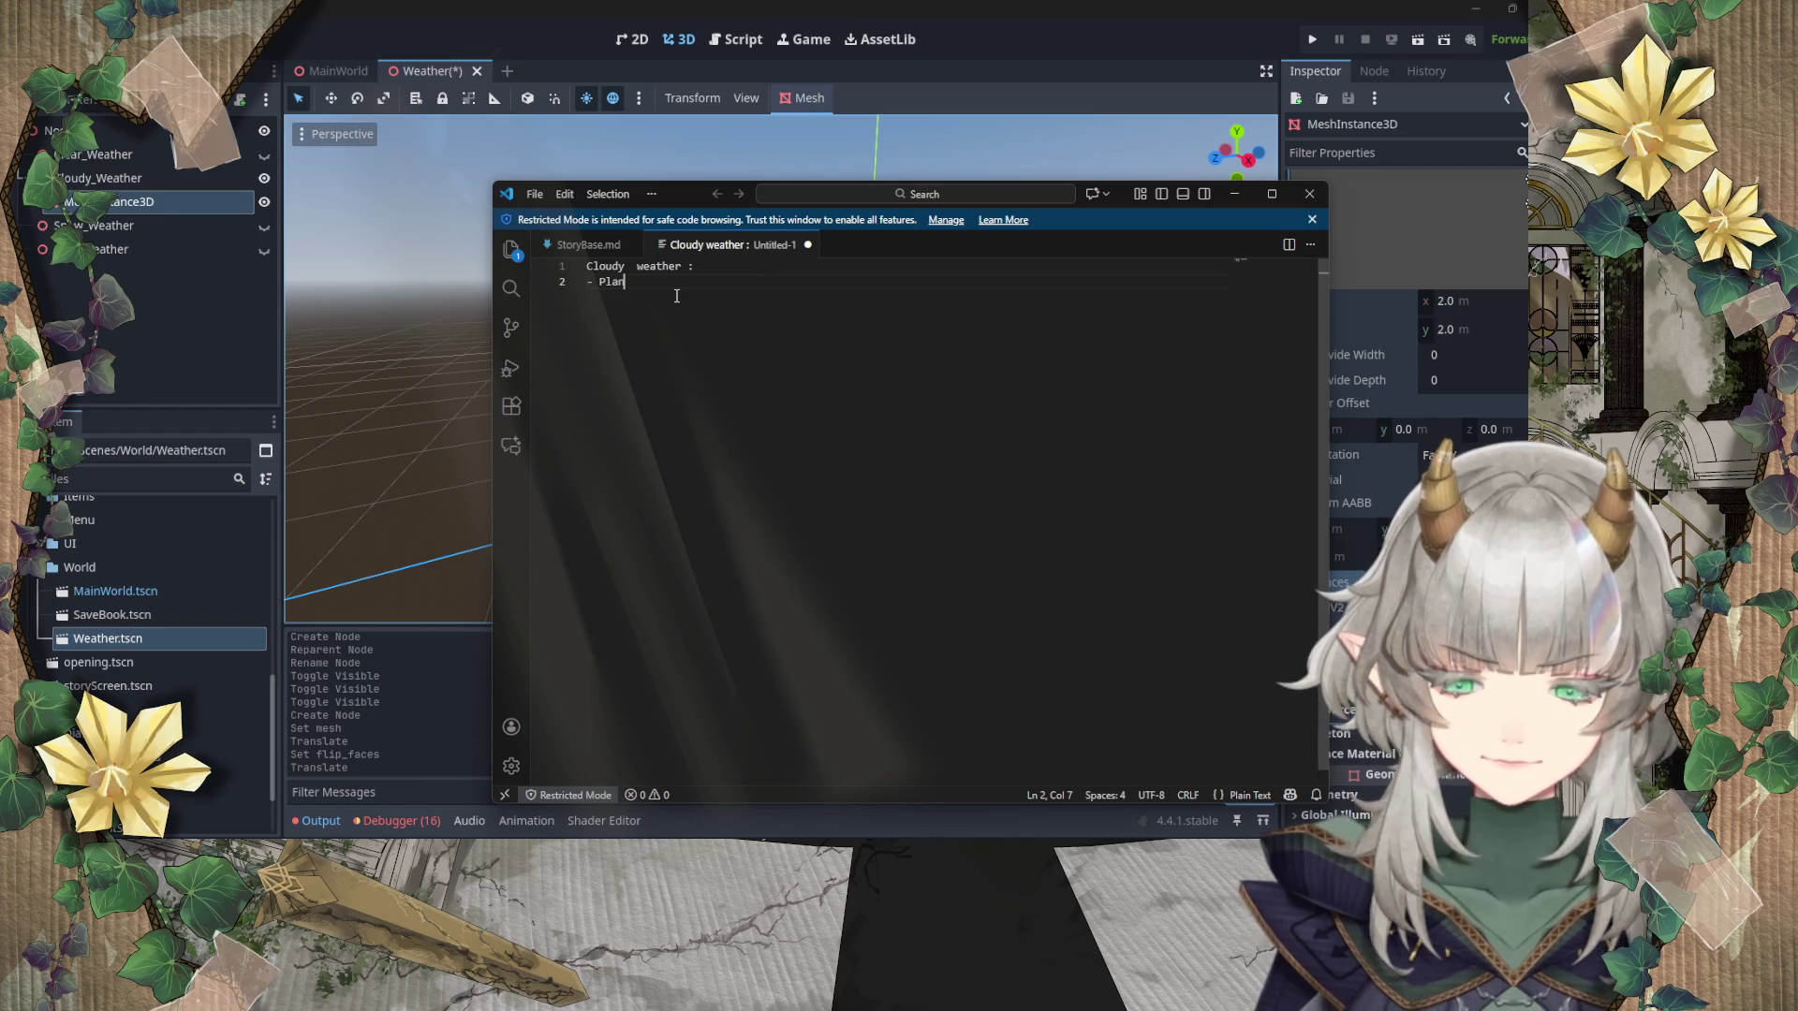
key("BackSpace")
key("BackSpace")
key("BackSpace")
type("Swp")
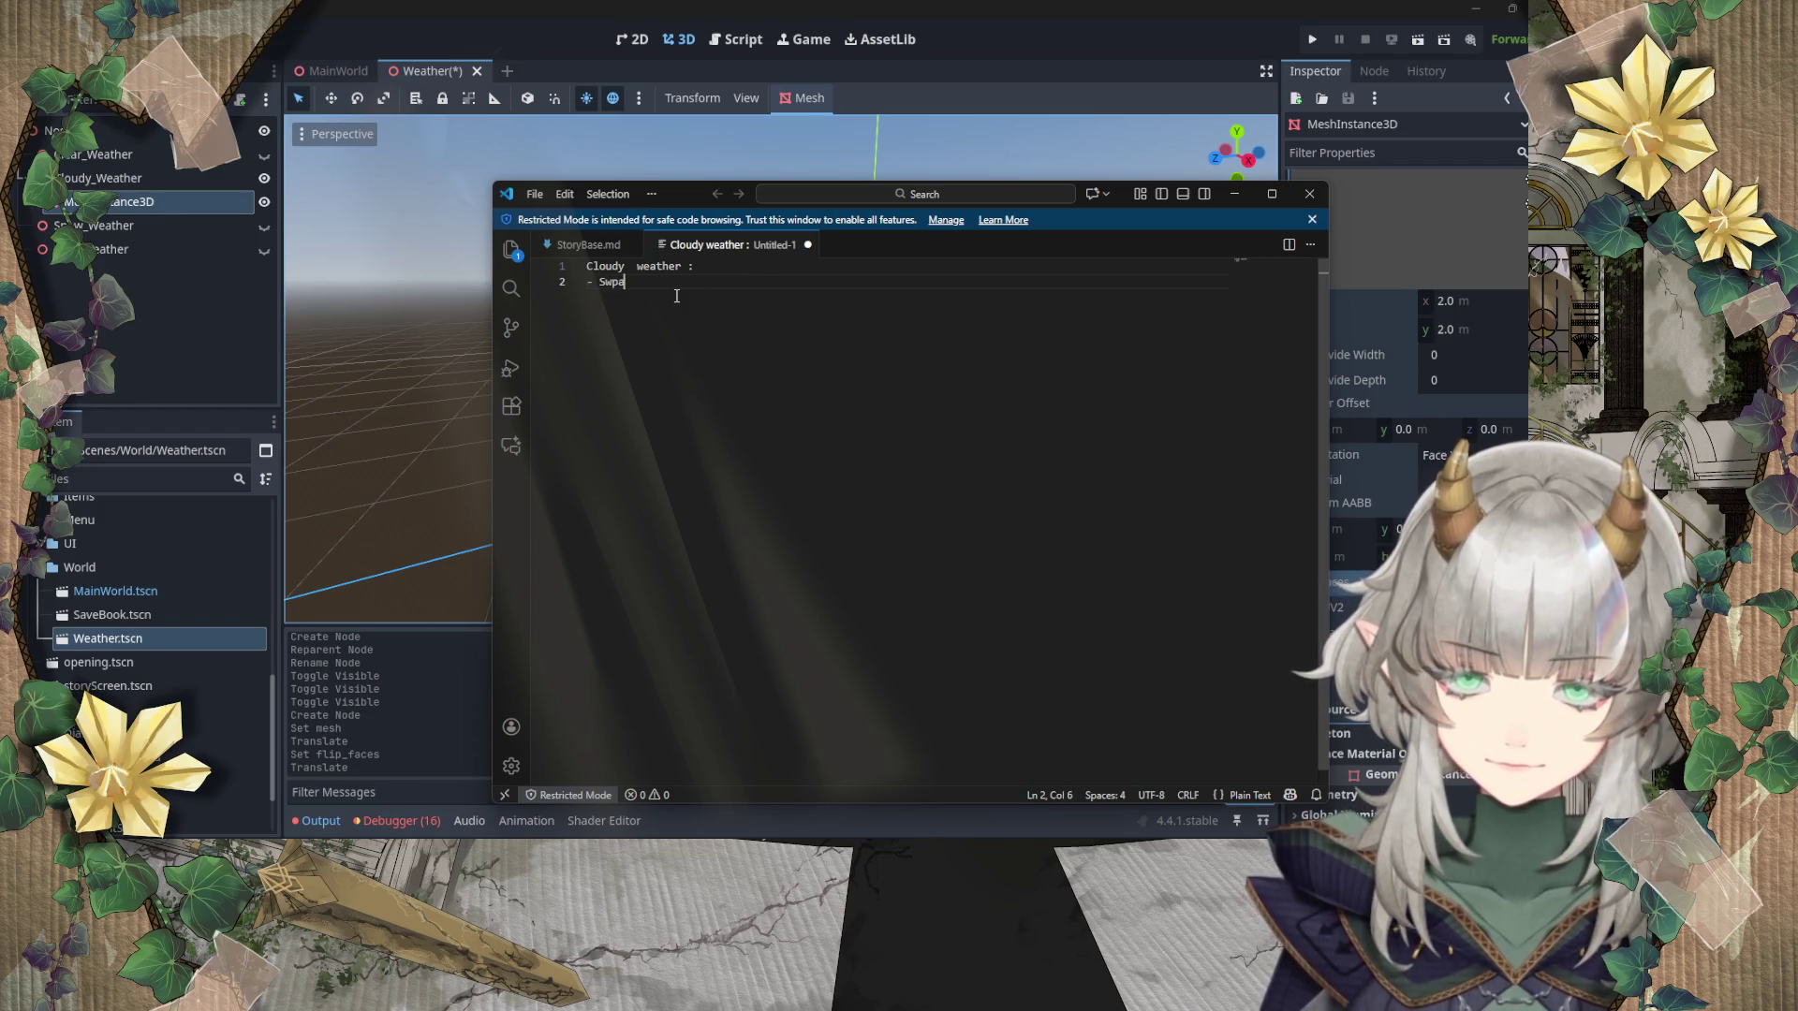
type("awn plane")
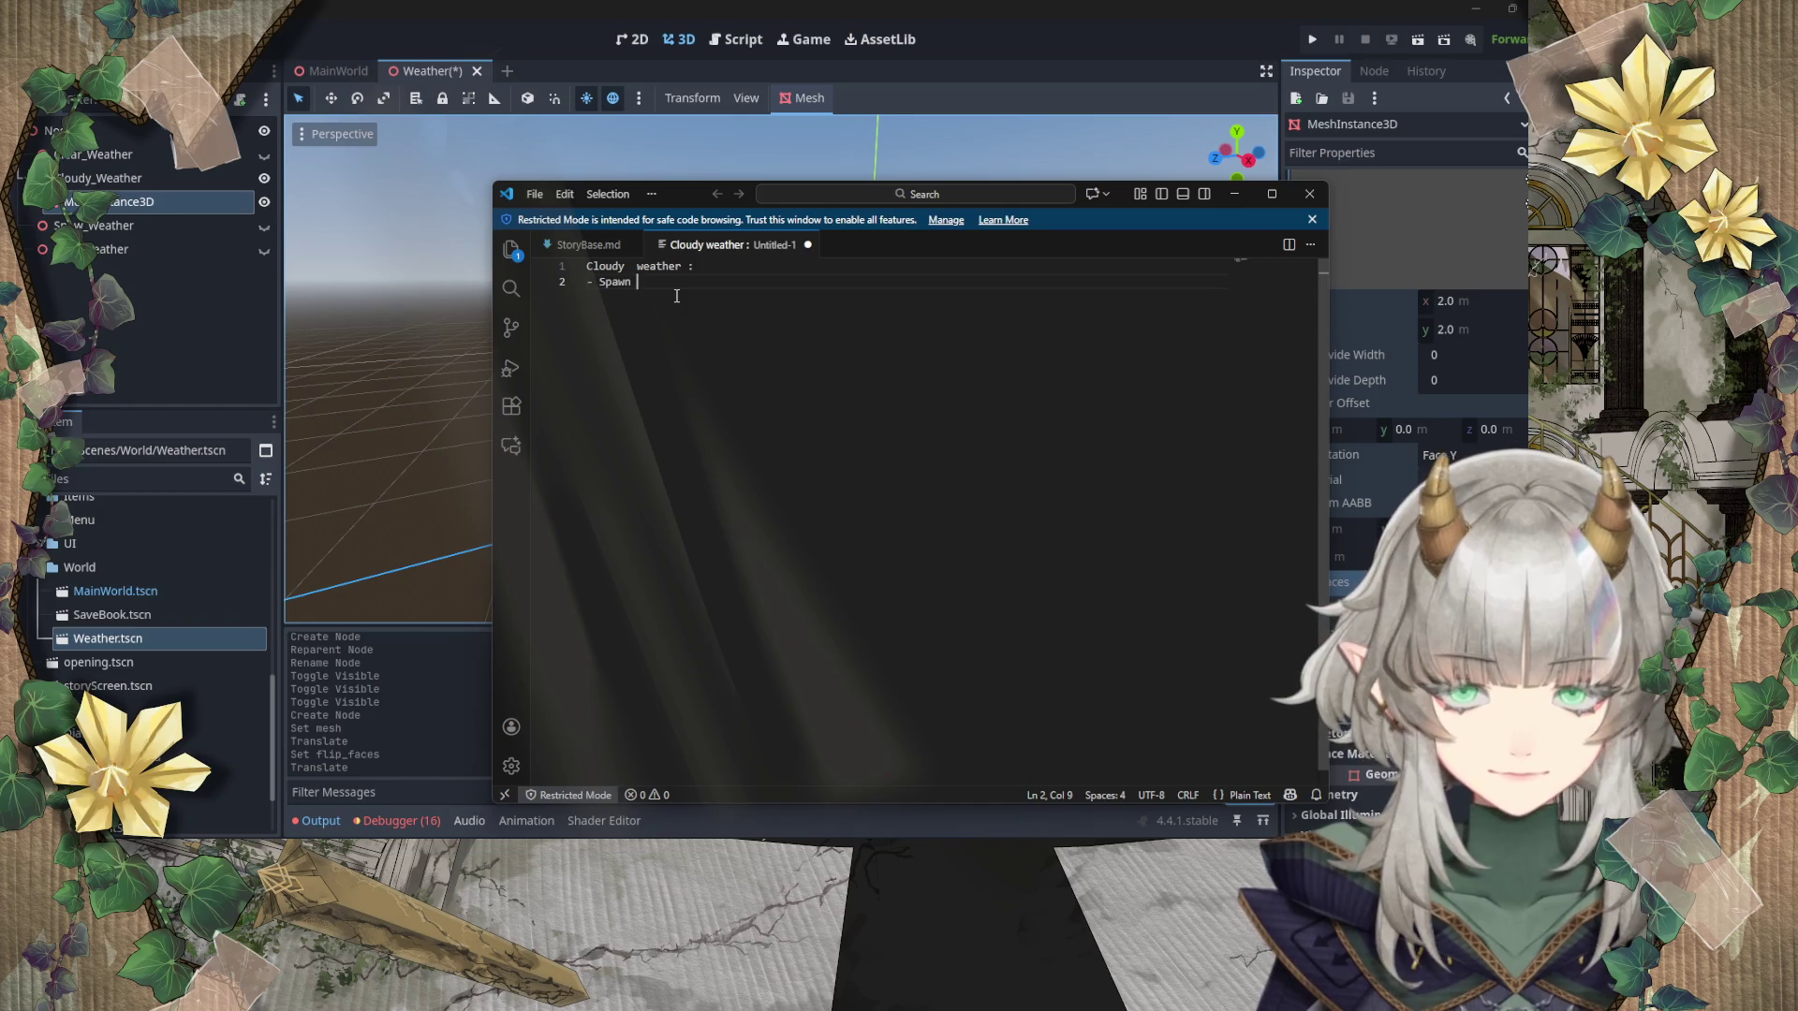
key("Return")
type("-")
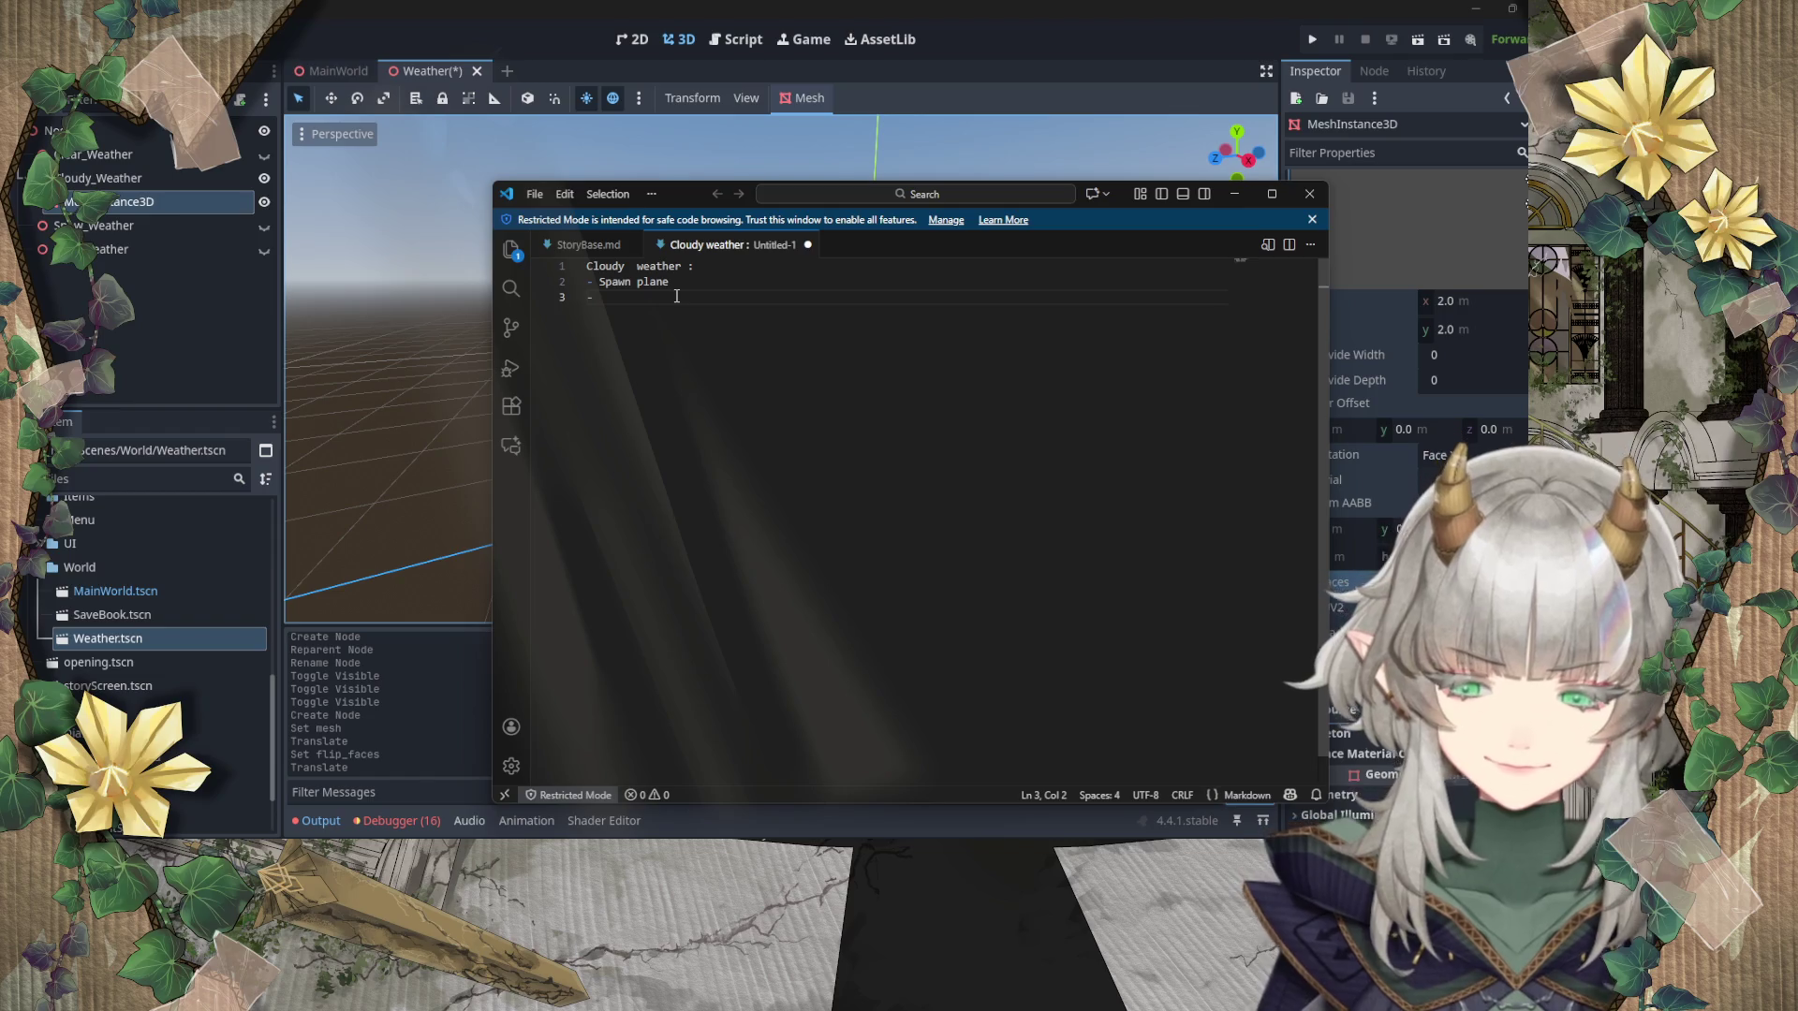
type(" move plane along")
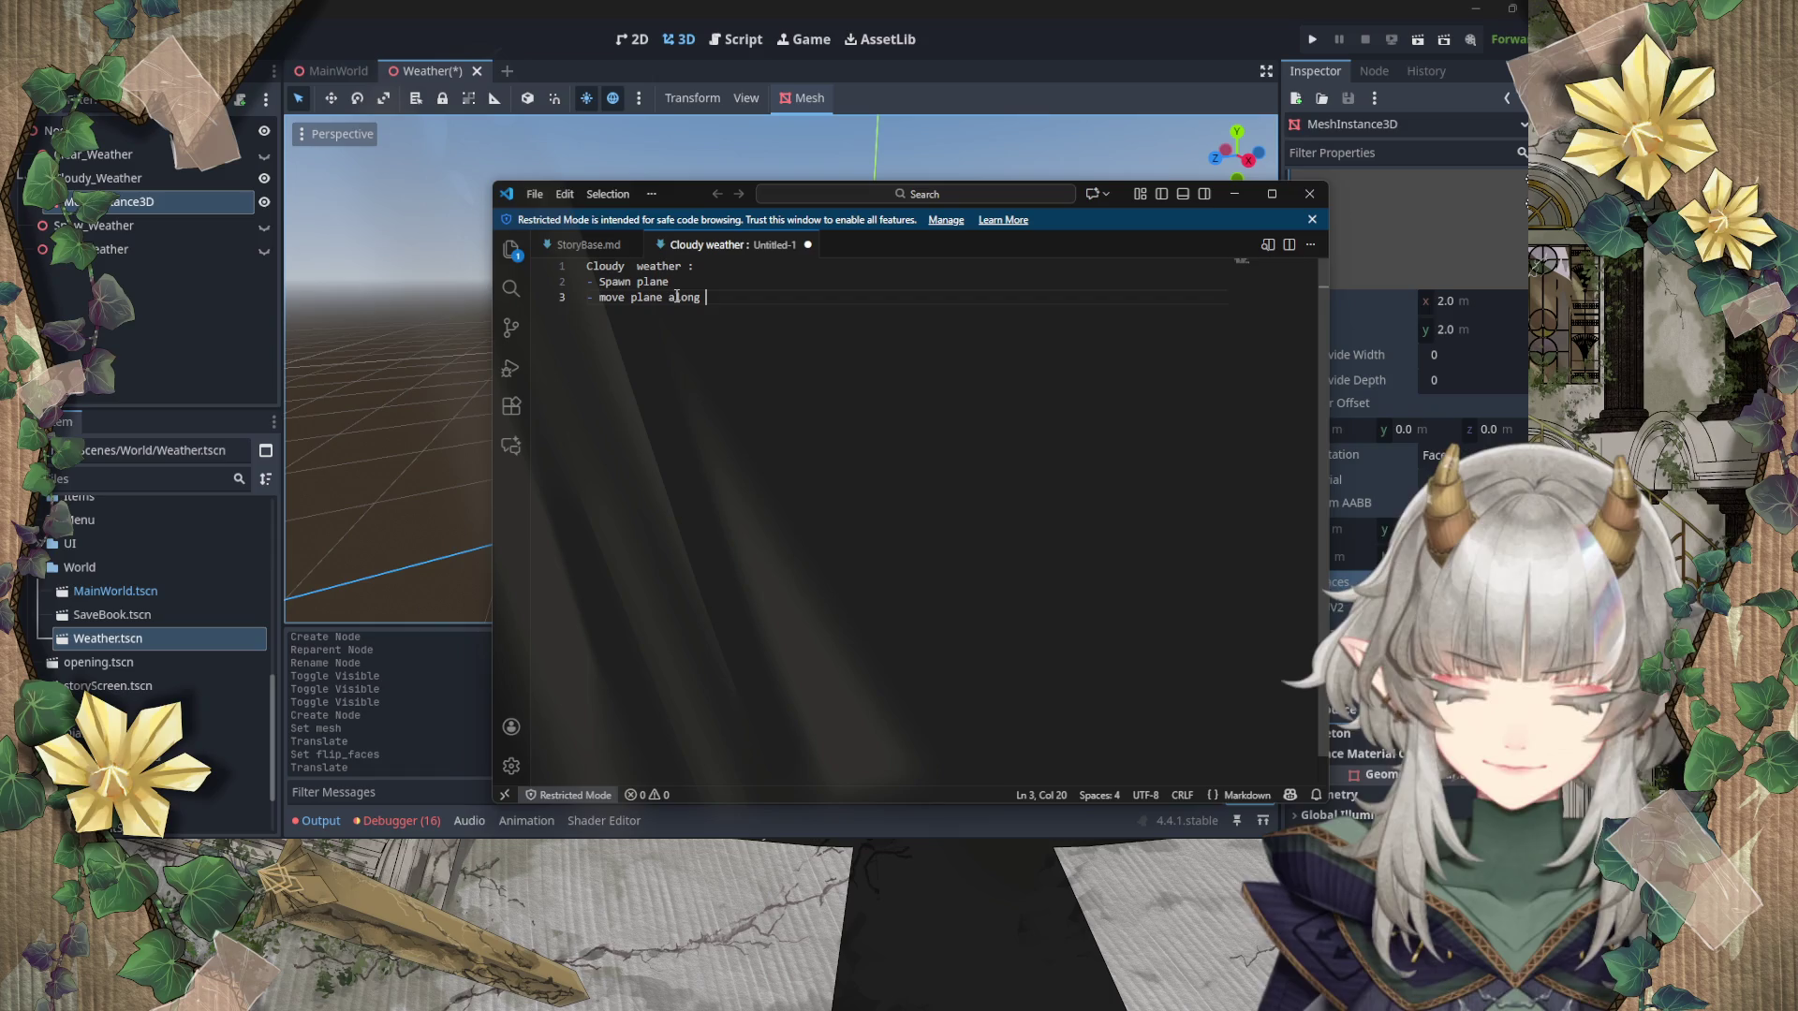
Step: Pluralise 'plane' and append 'random line' to the move bullet
key("Down")
key("Left")
key("Left")
type("s")
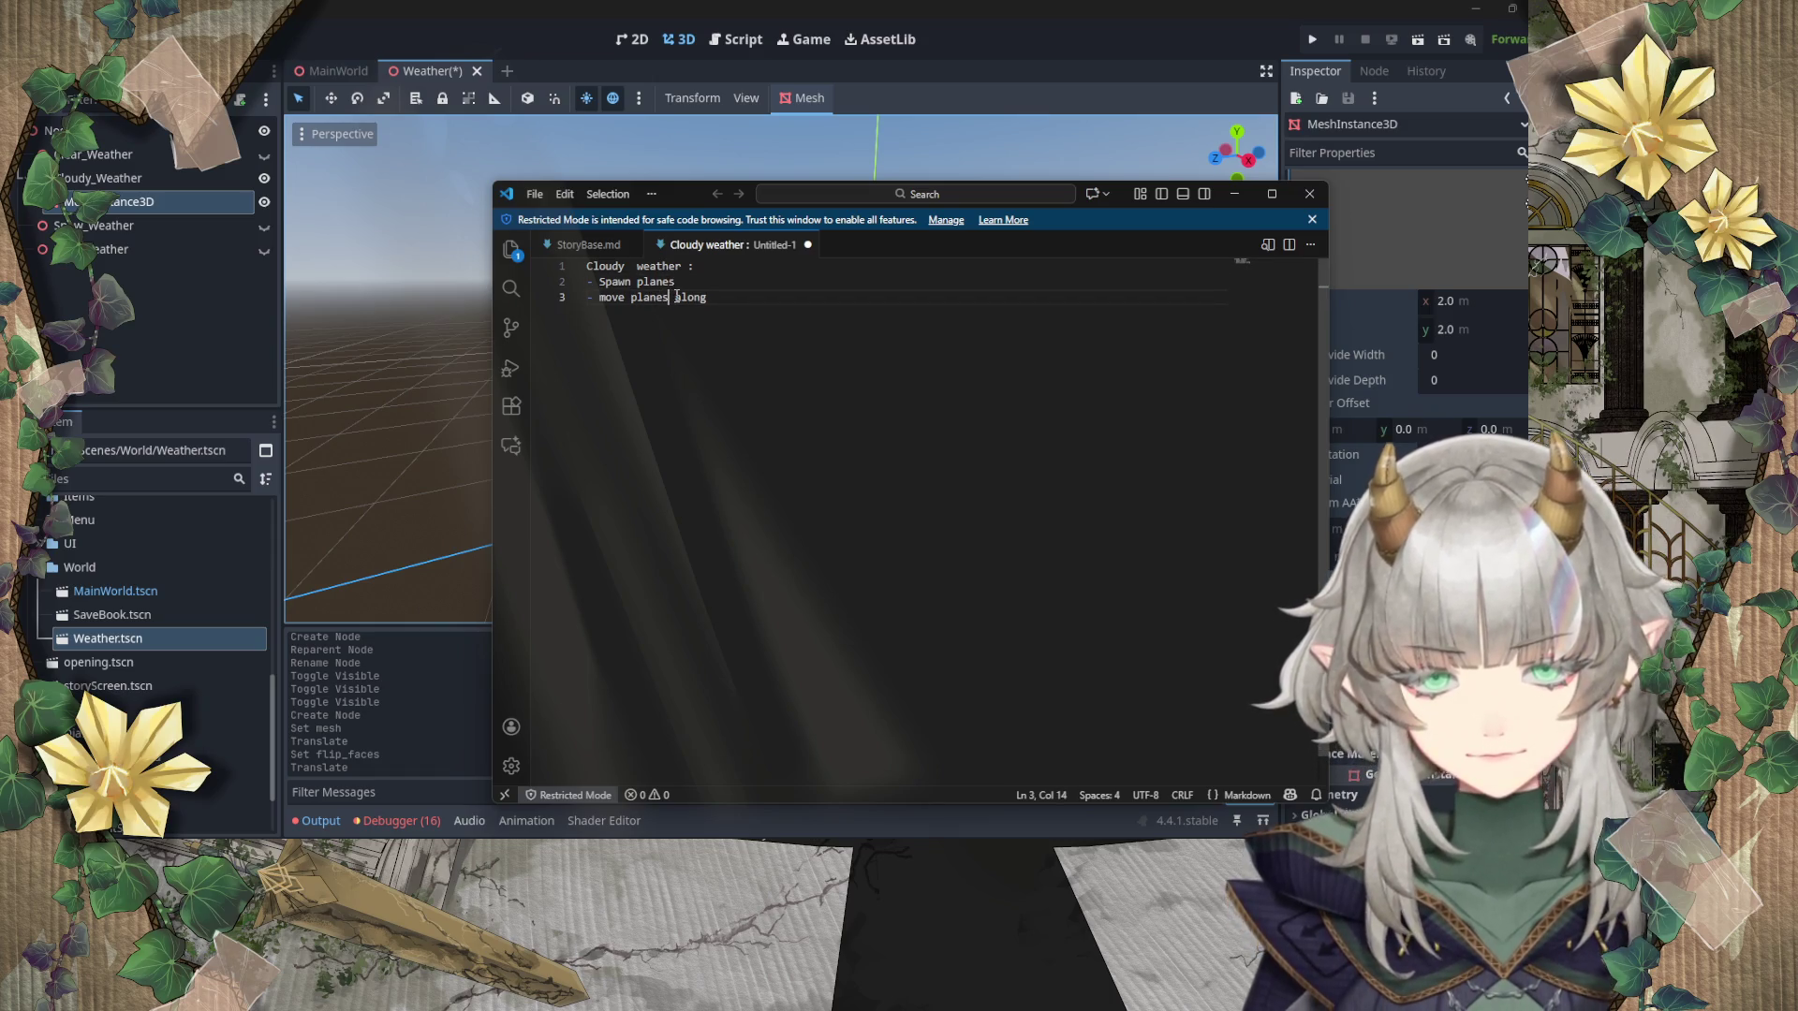
left_click(777, 300)
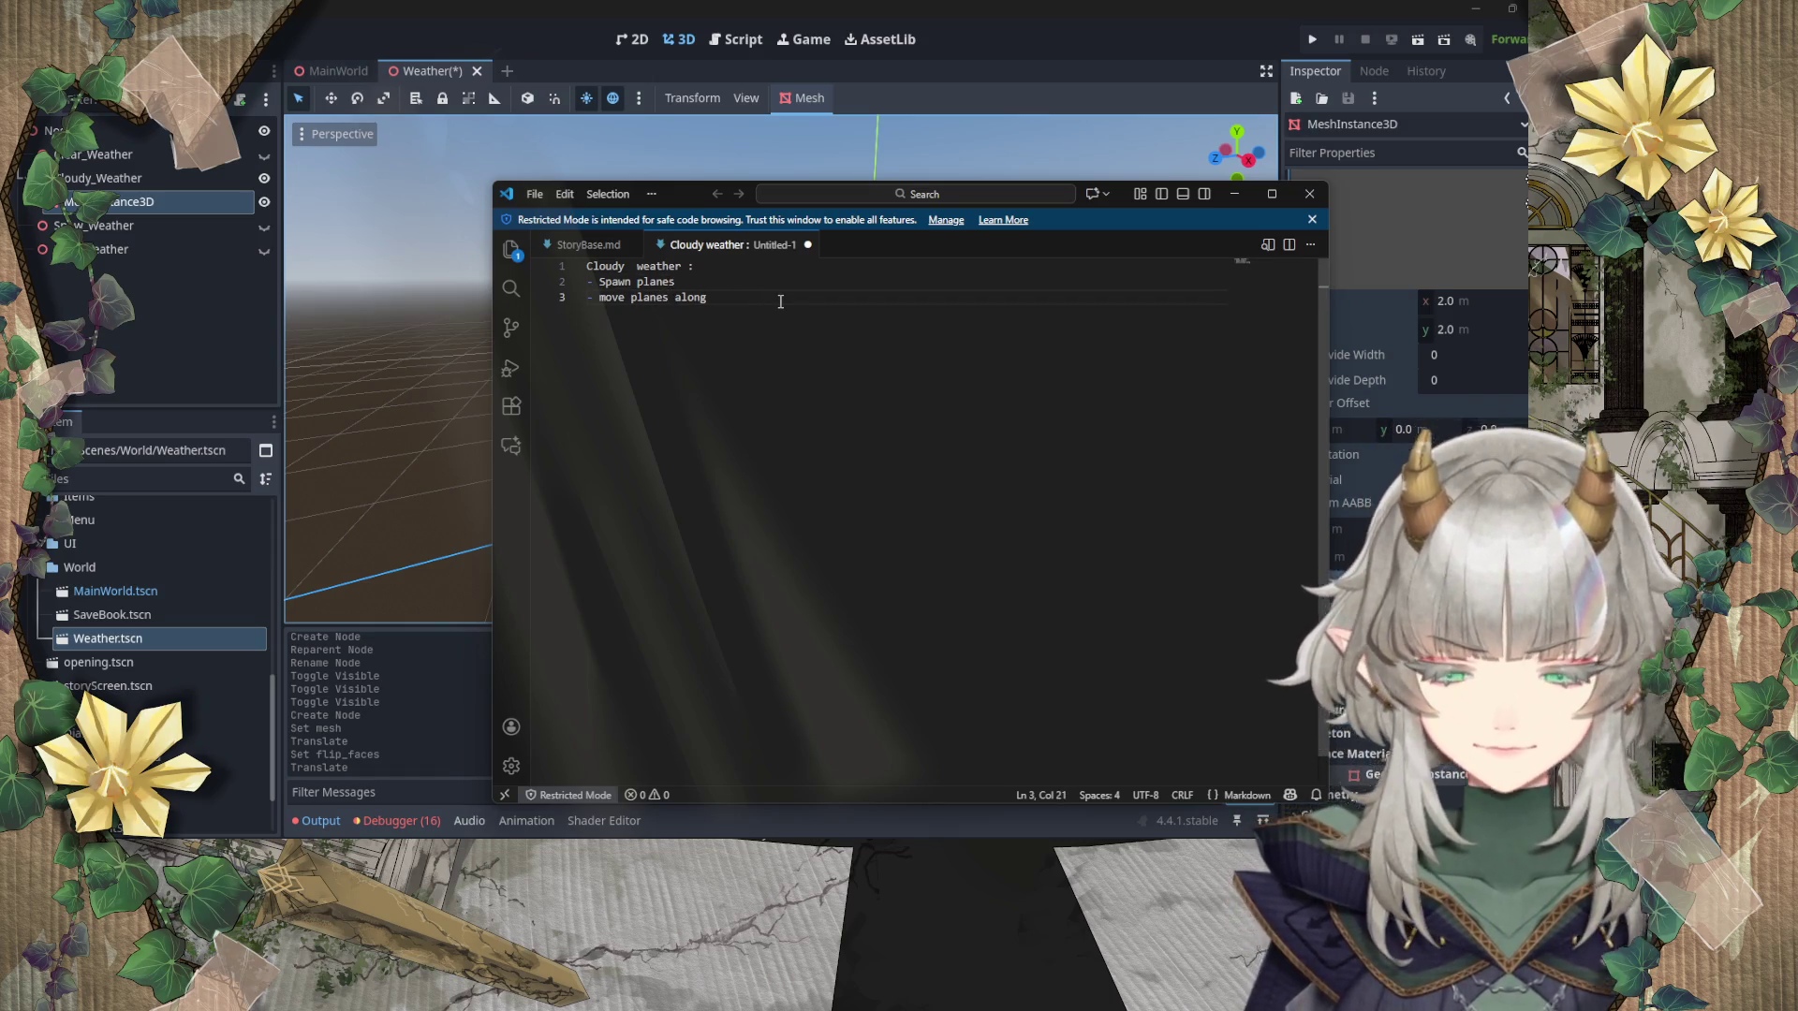
type("random line")
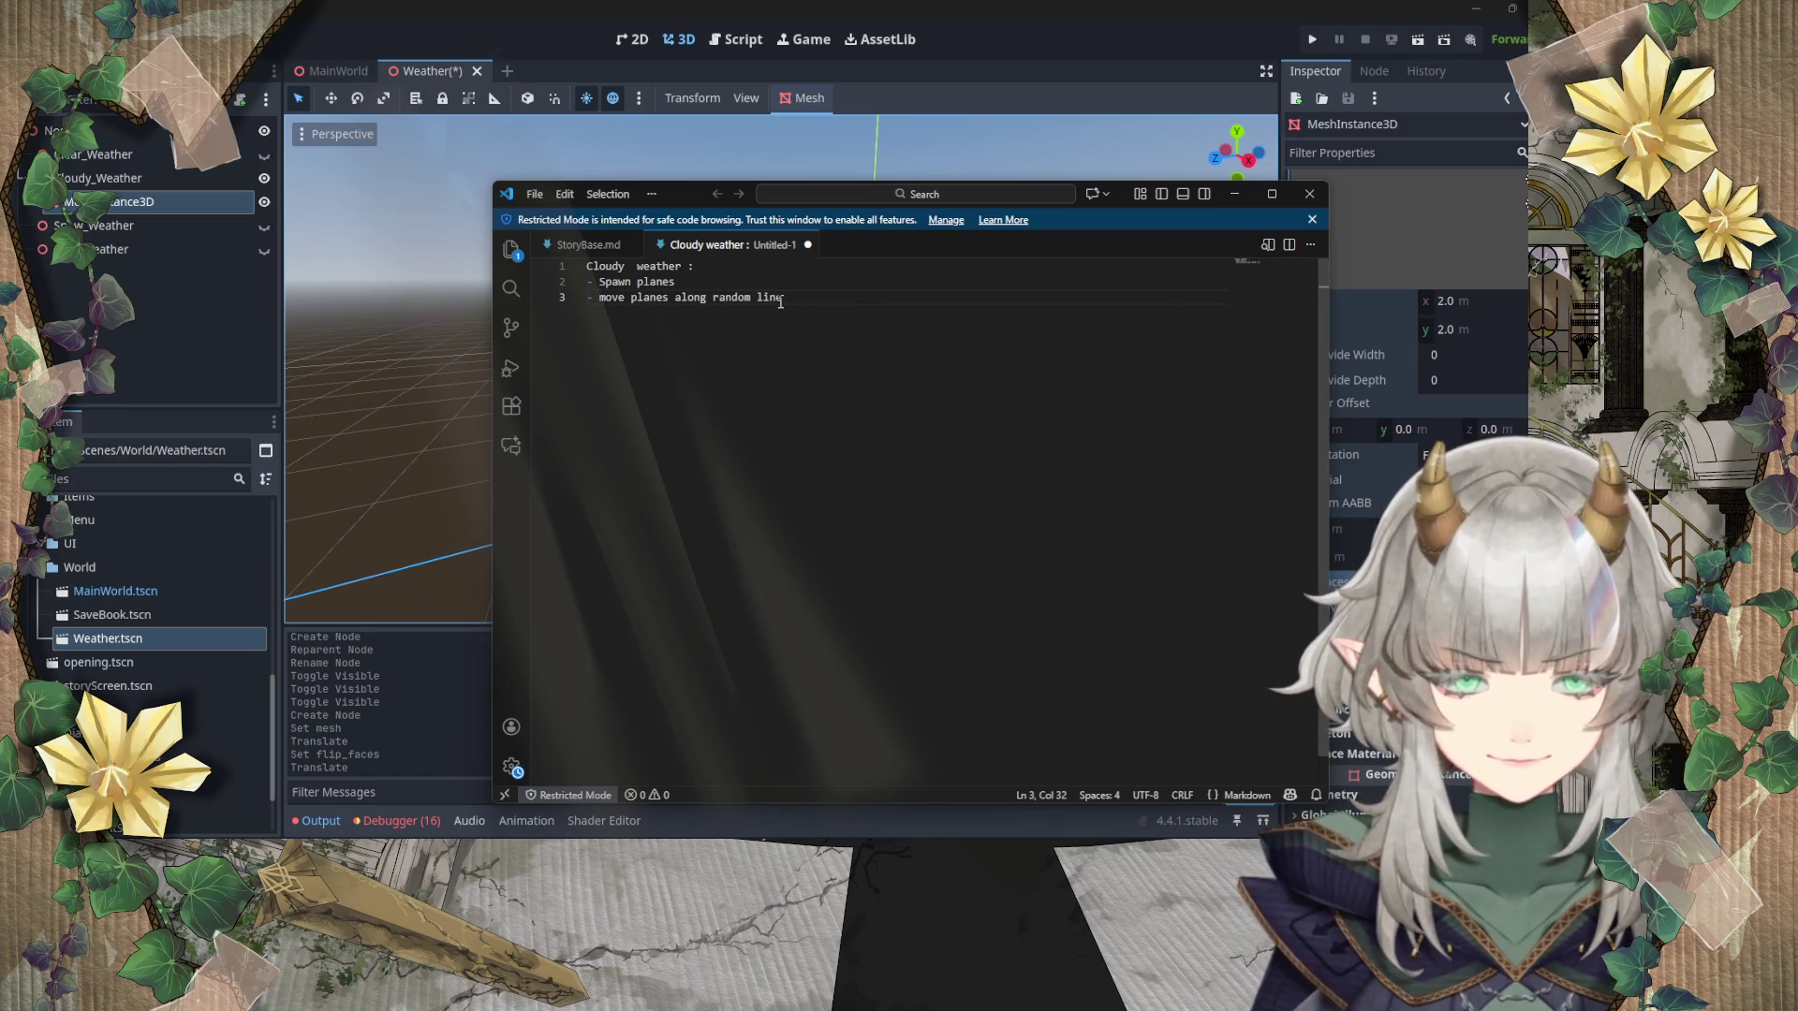
Step: Add bullets for adding a noise shader and displaying shadows on anything below
key("Return")
type("-")
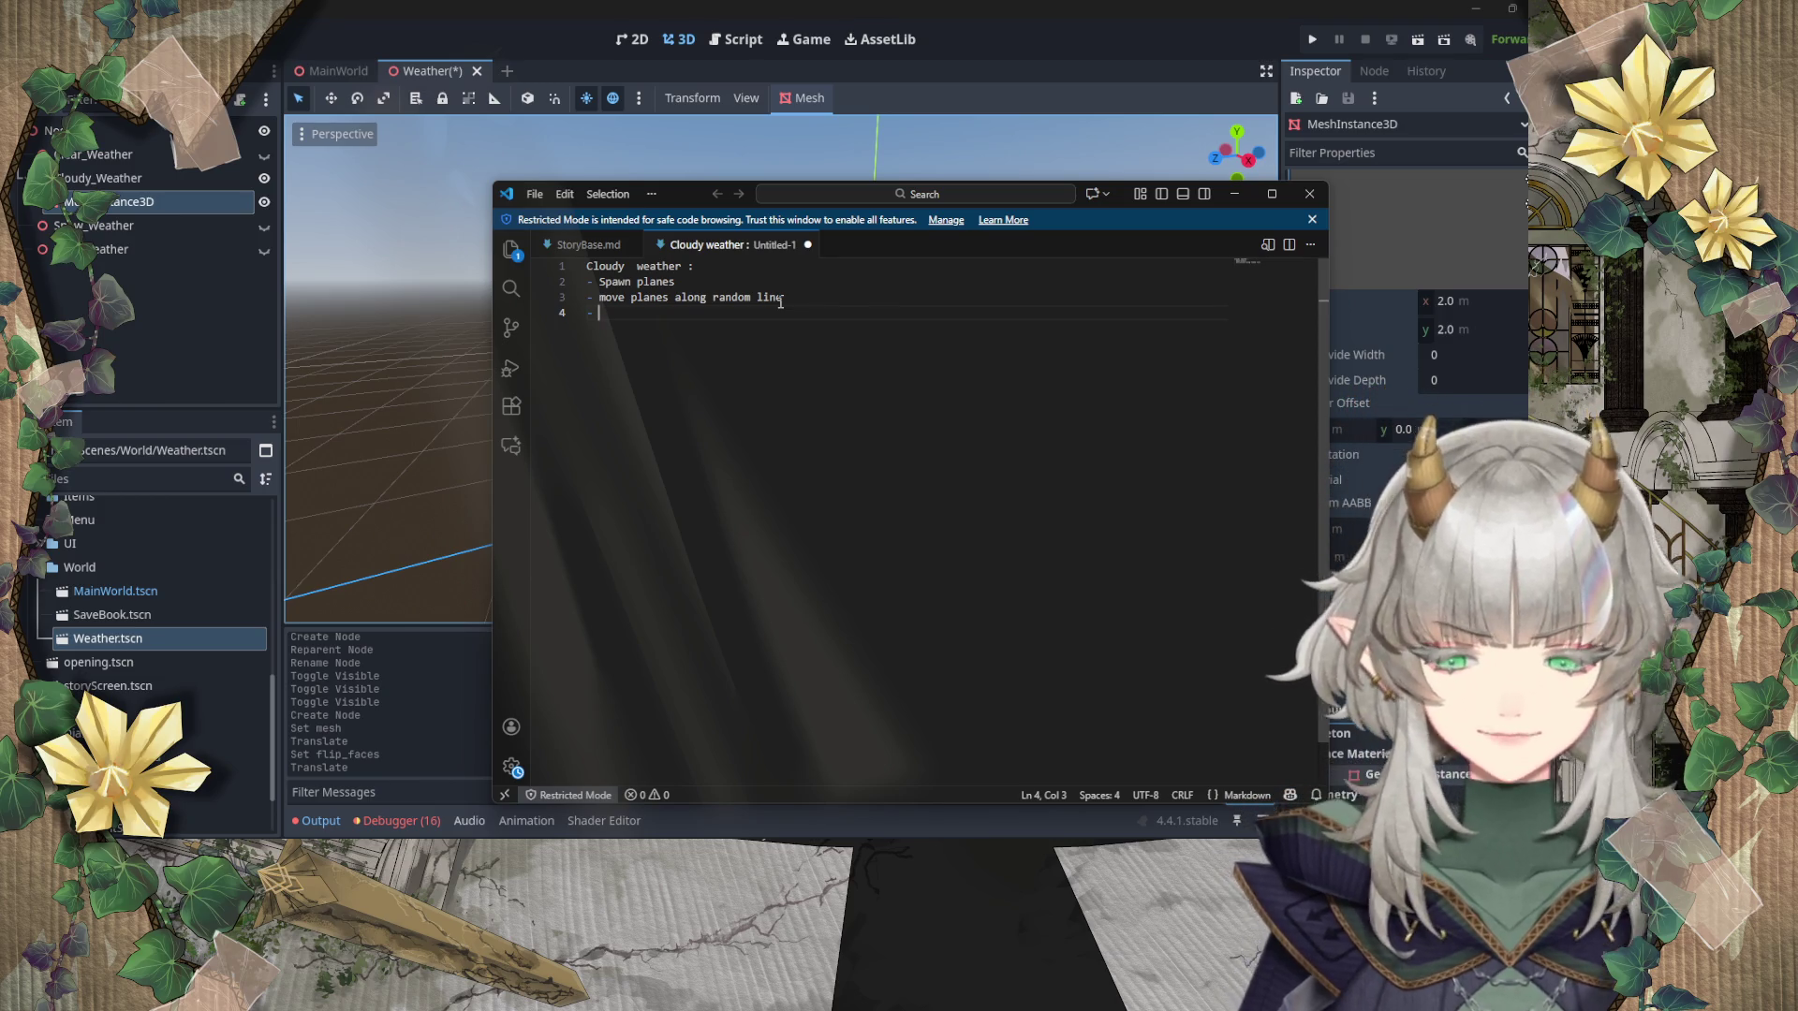
type("add n")
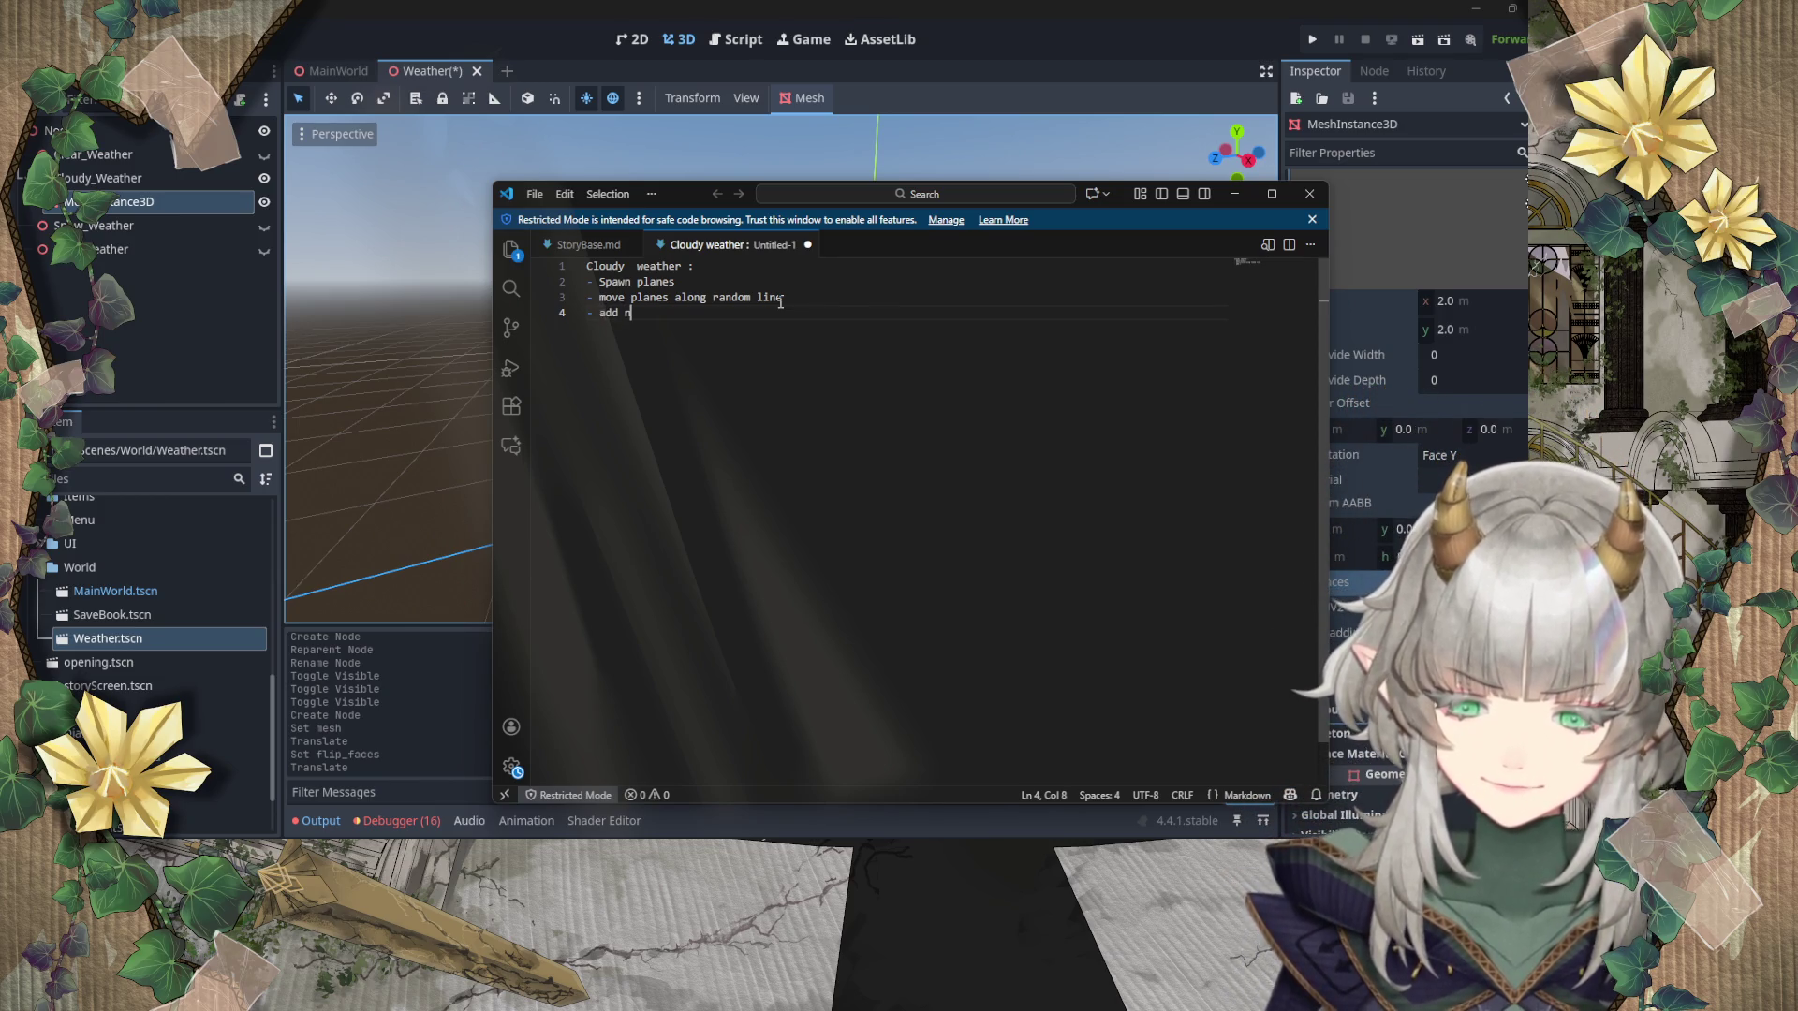
type("oise ")
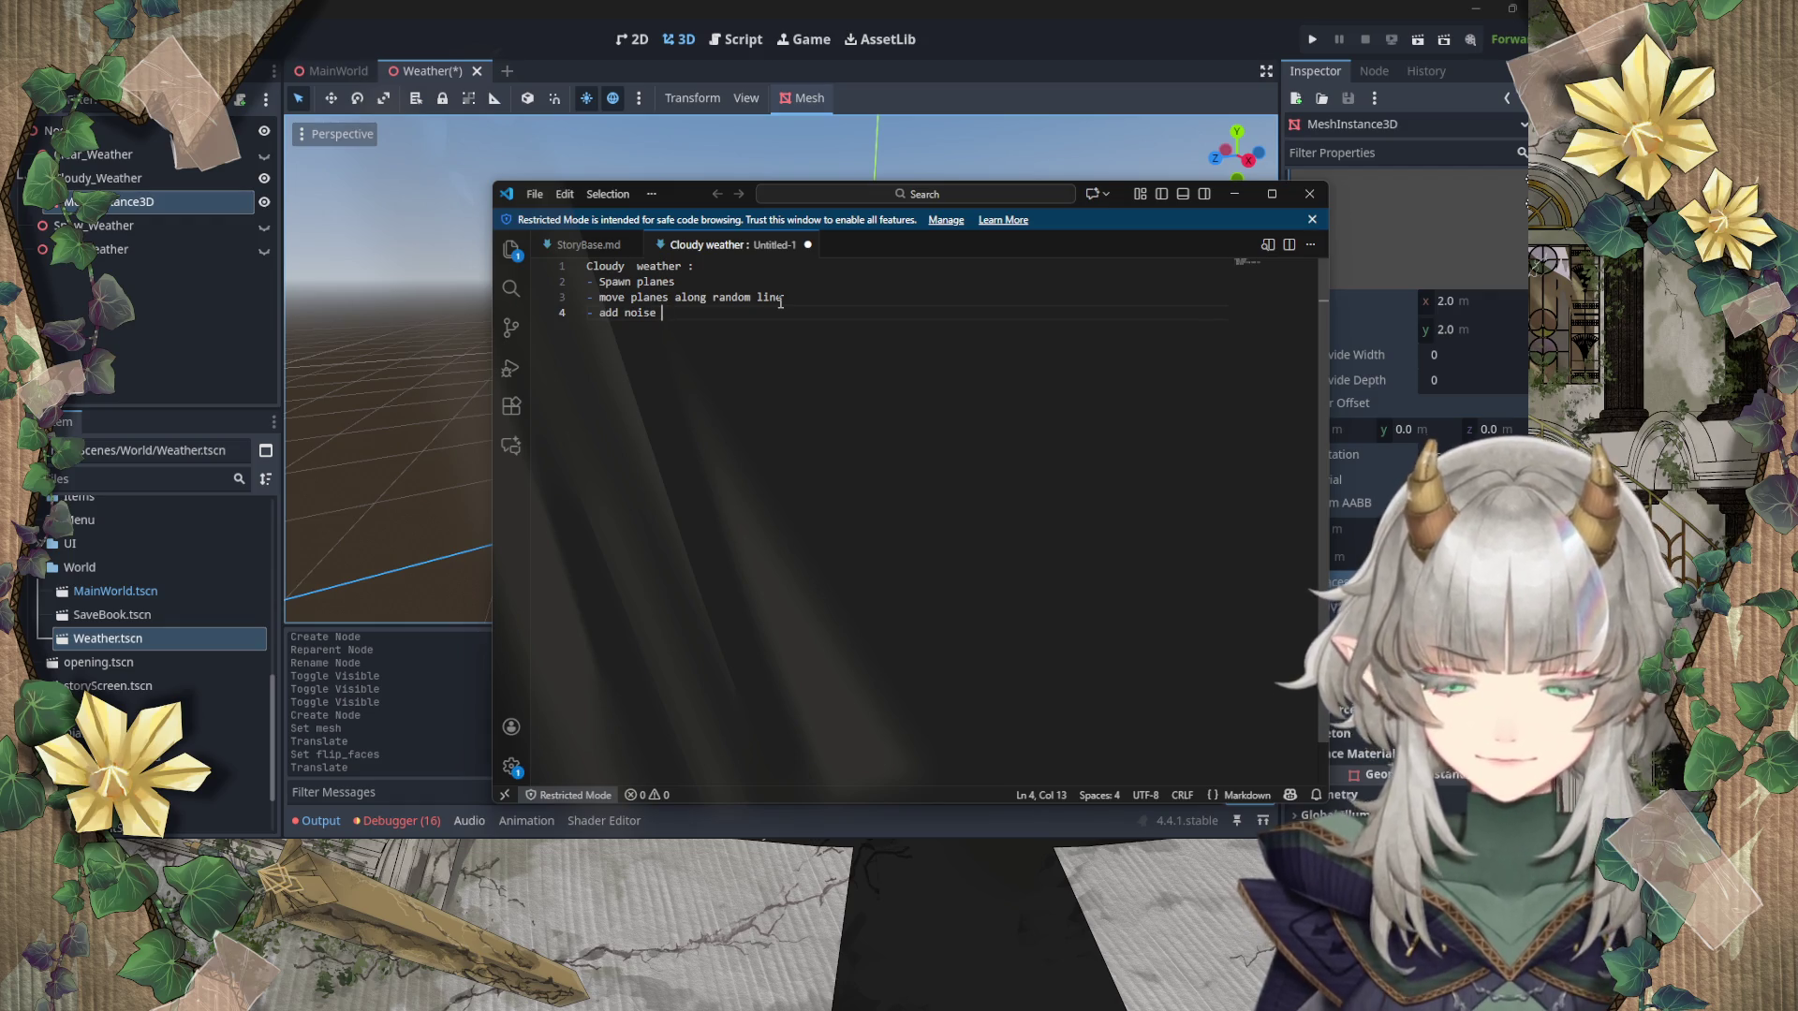
type("thader")
key("Return")
type("-")
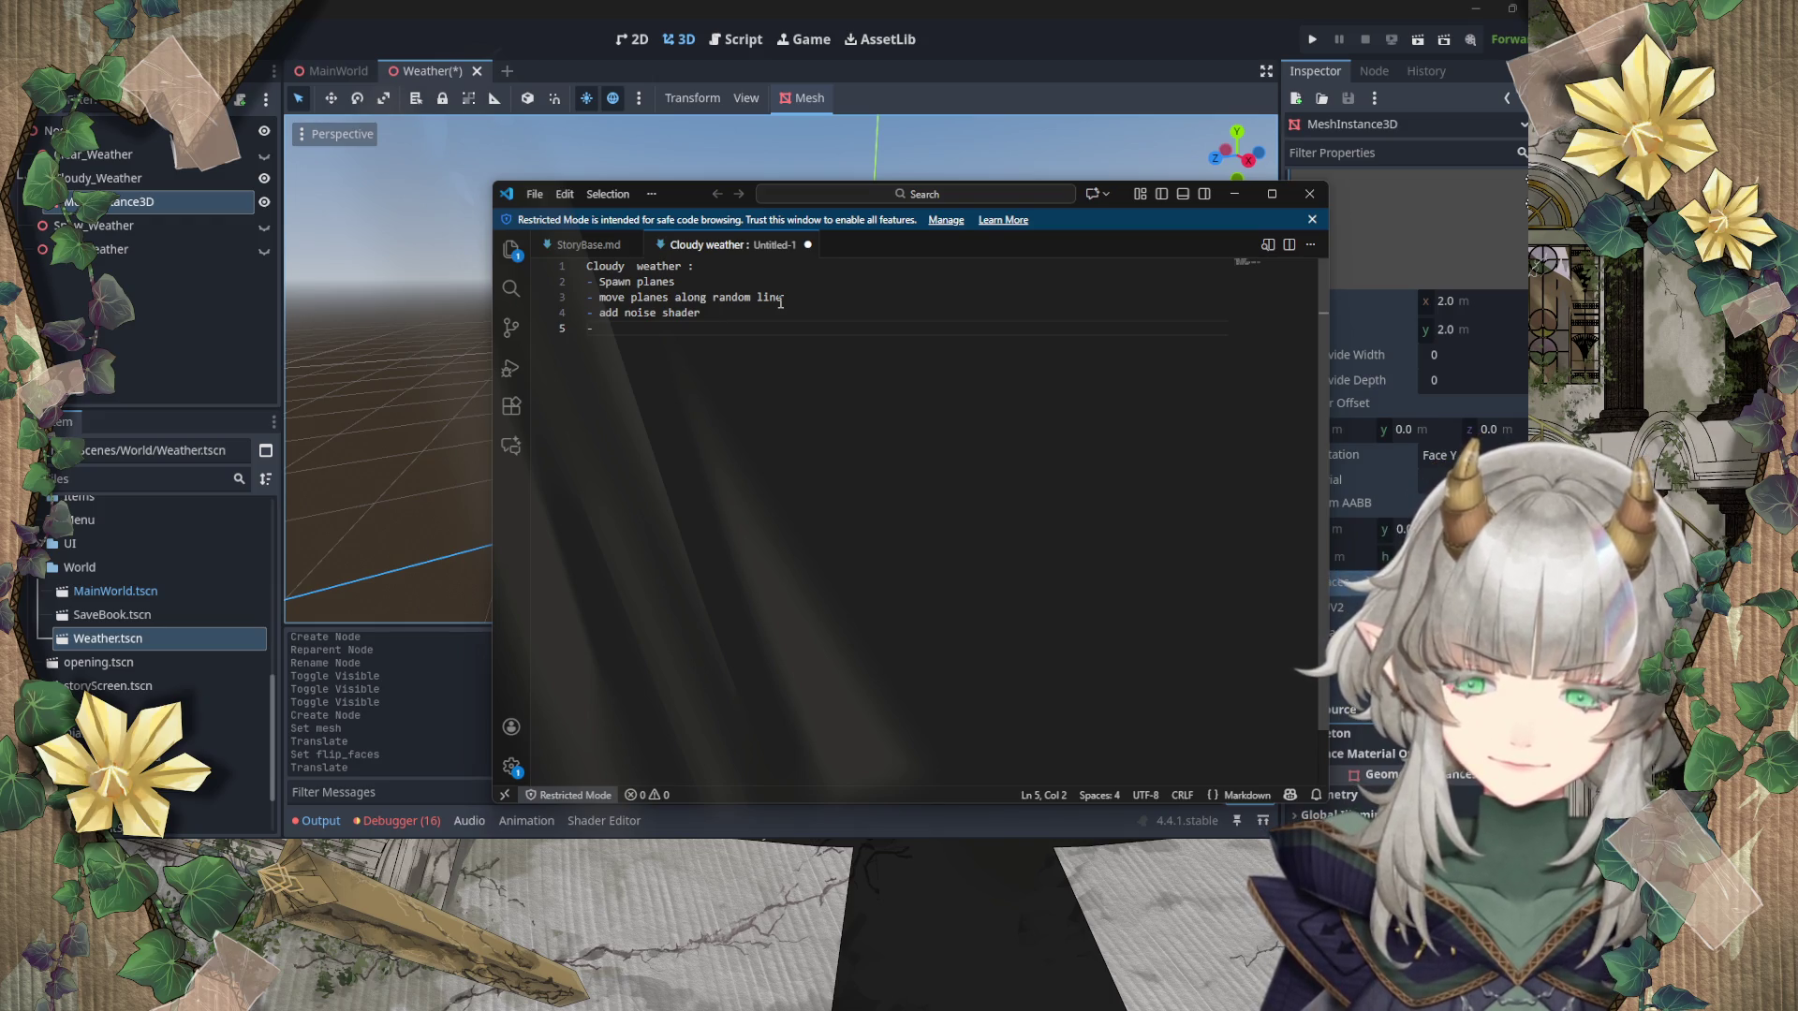
type(" make it dis")
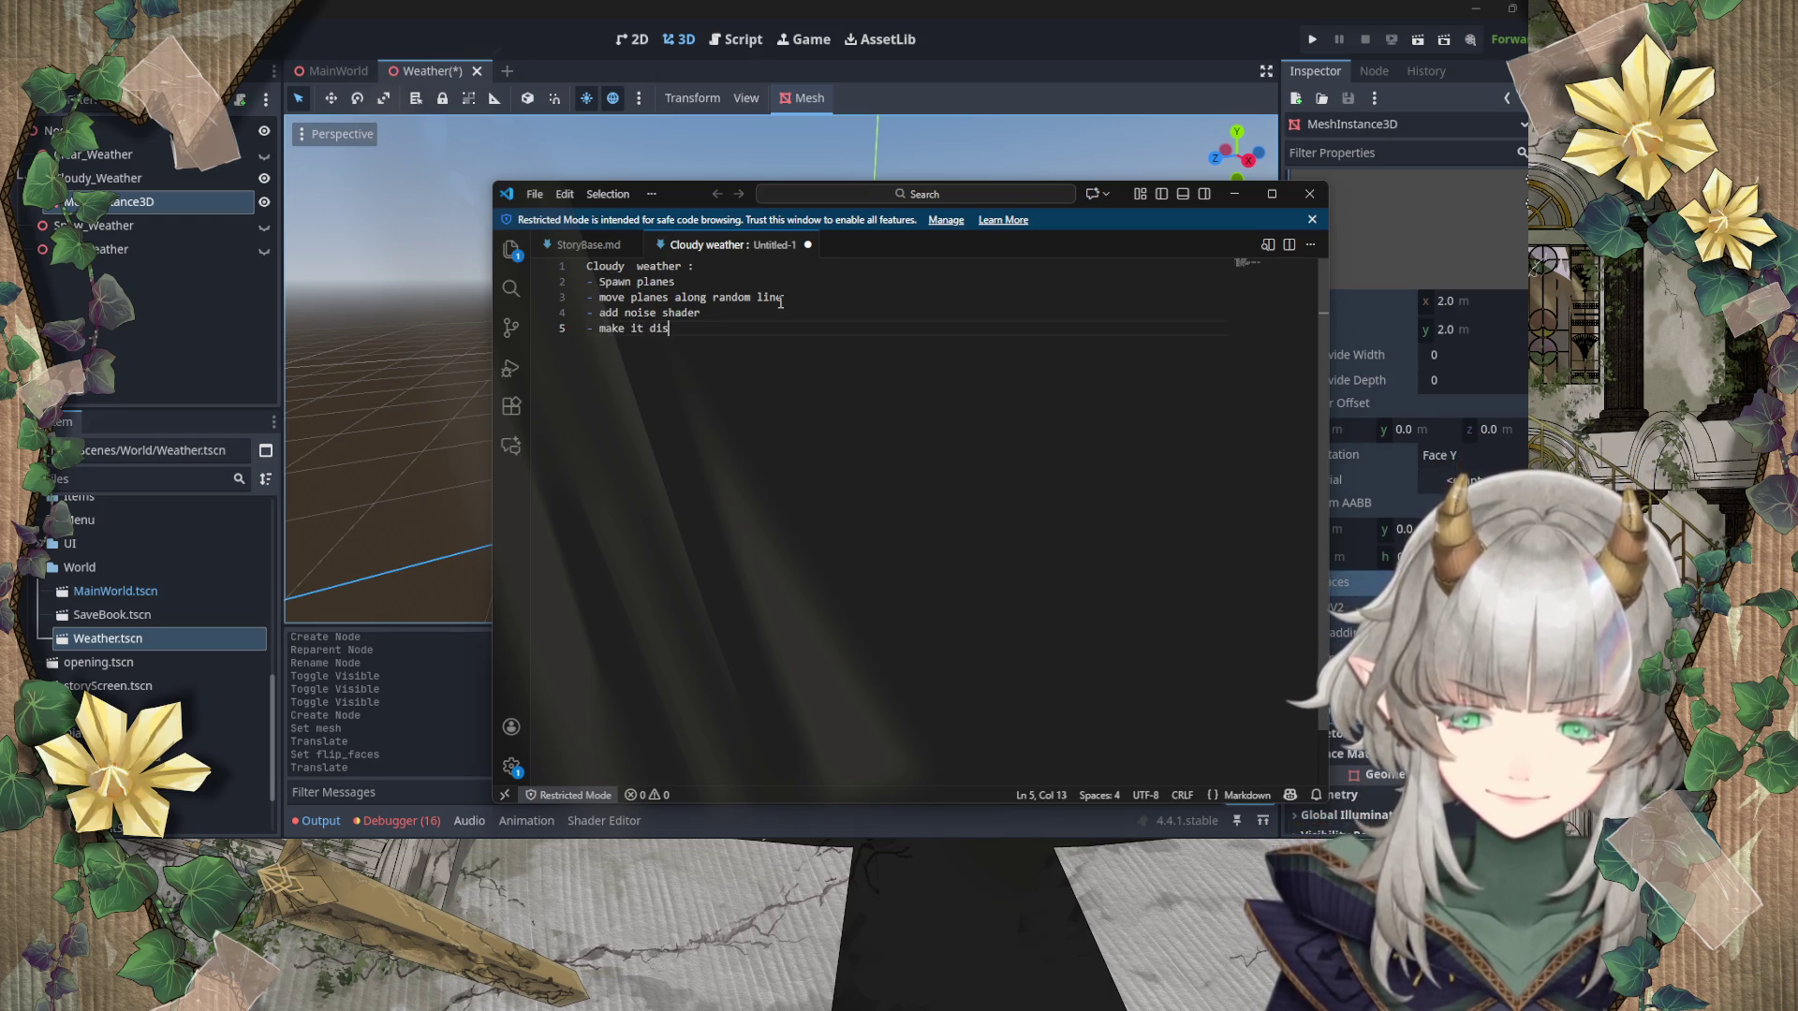
type("play shadown on anything bel")
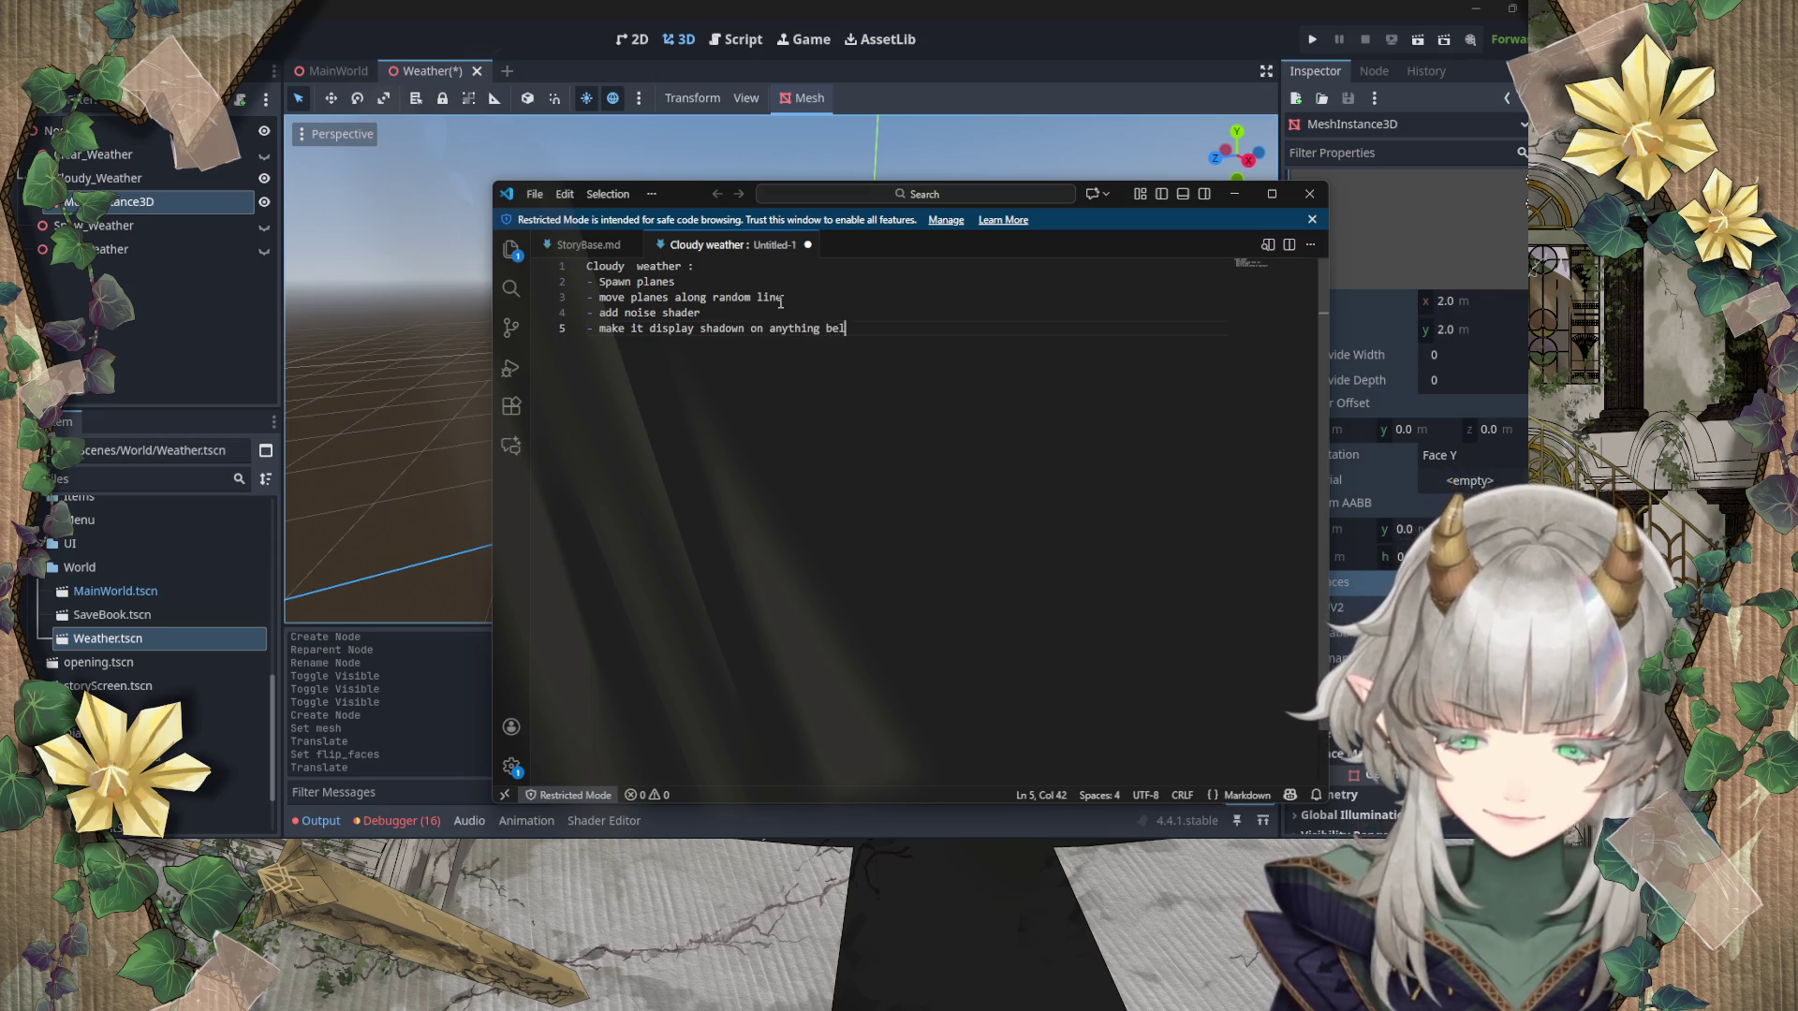
type("ow")
key("Return")
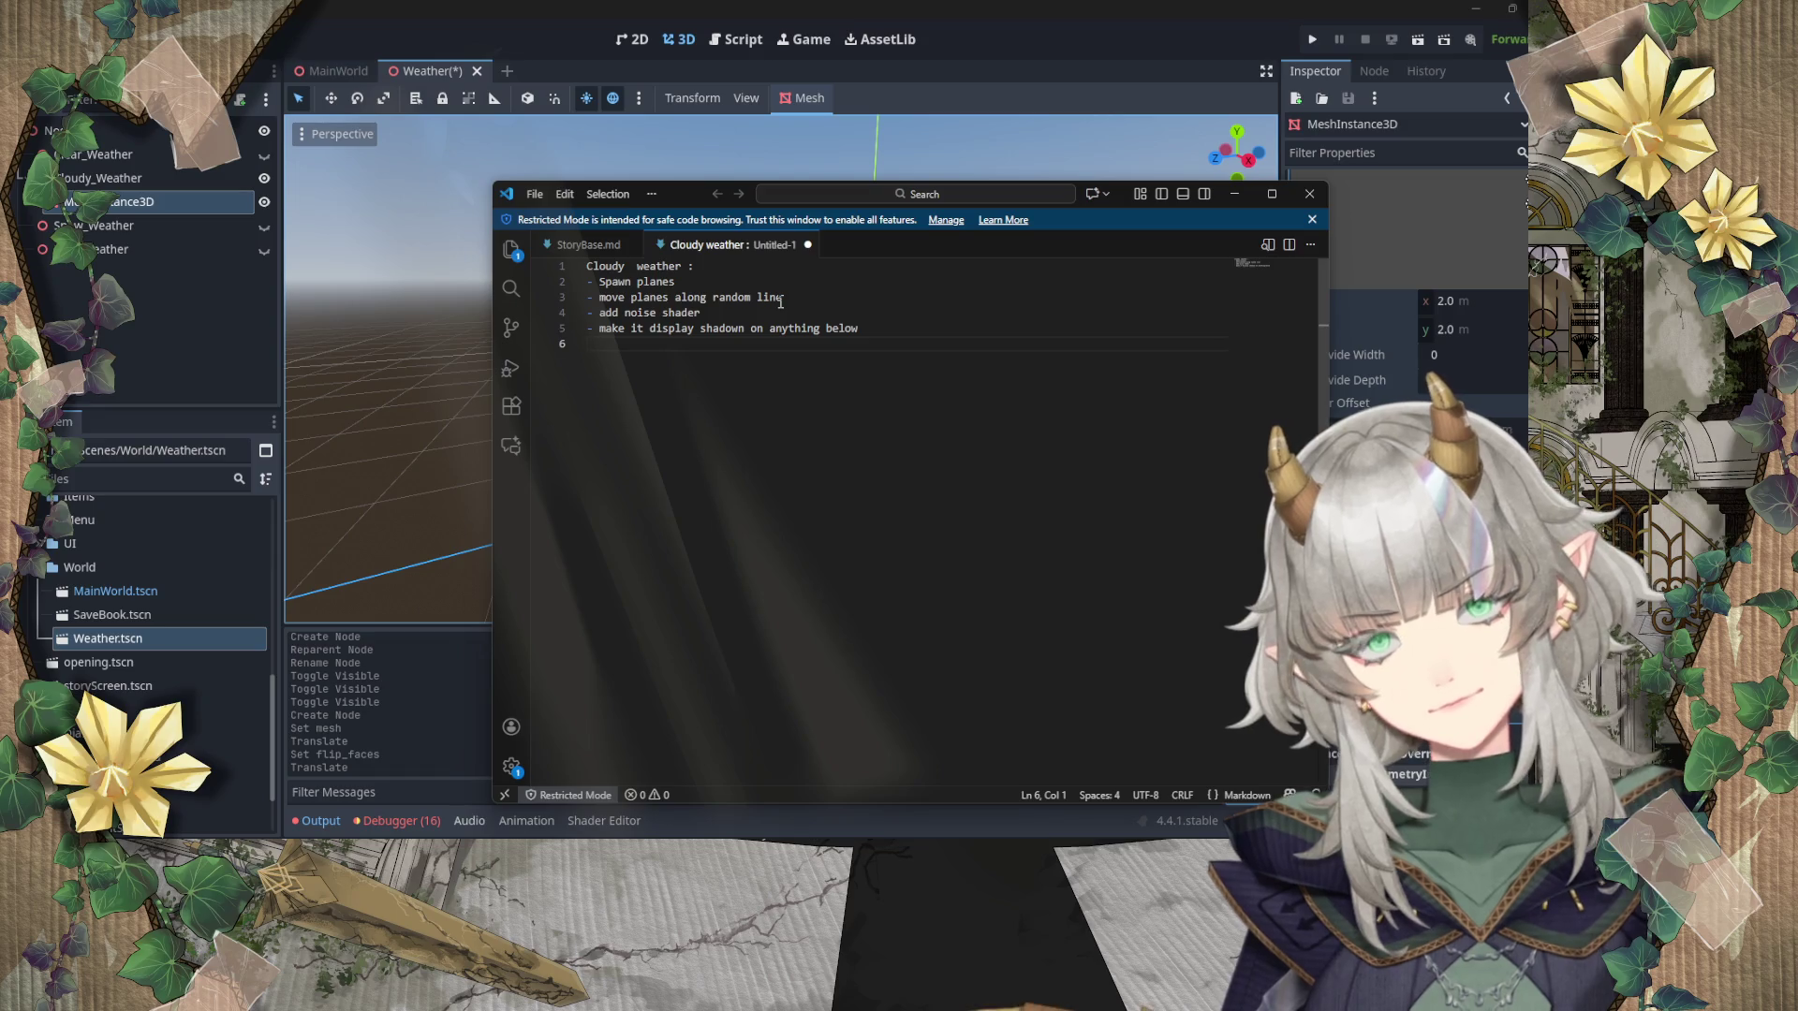
Step: Fix the 'shadown' typo and add '- Optimisation : Make the cloud vanish after a certain radius'
left_click(745, 328)
key("BackSpace")
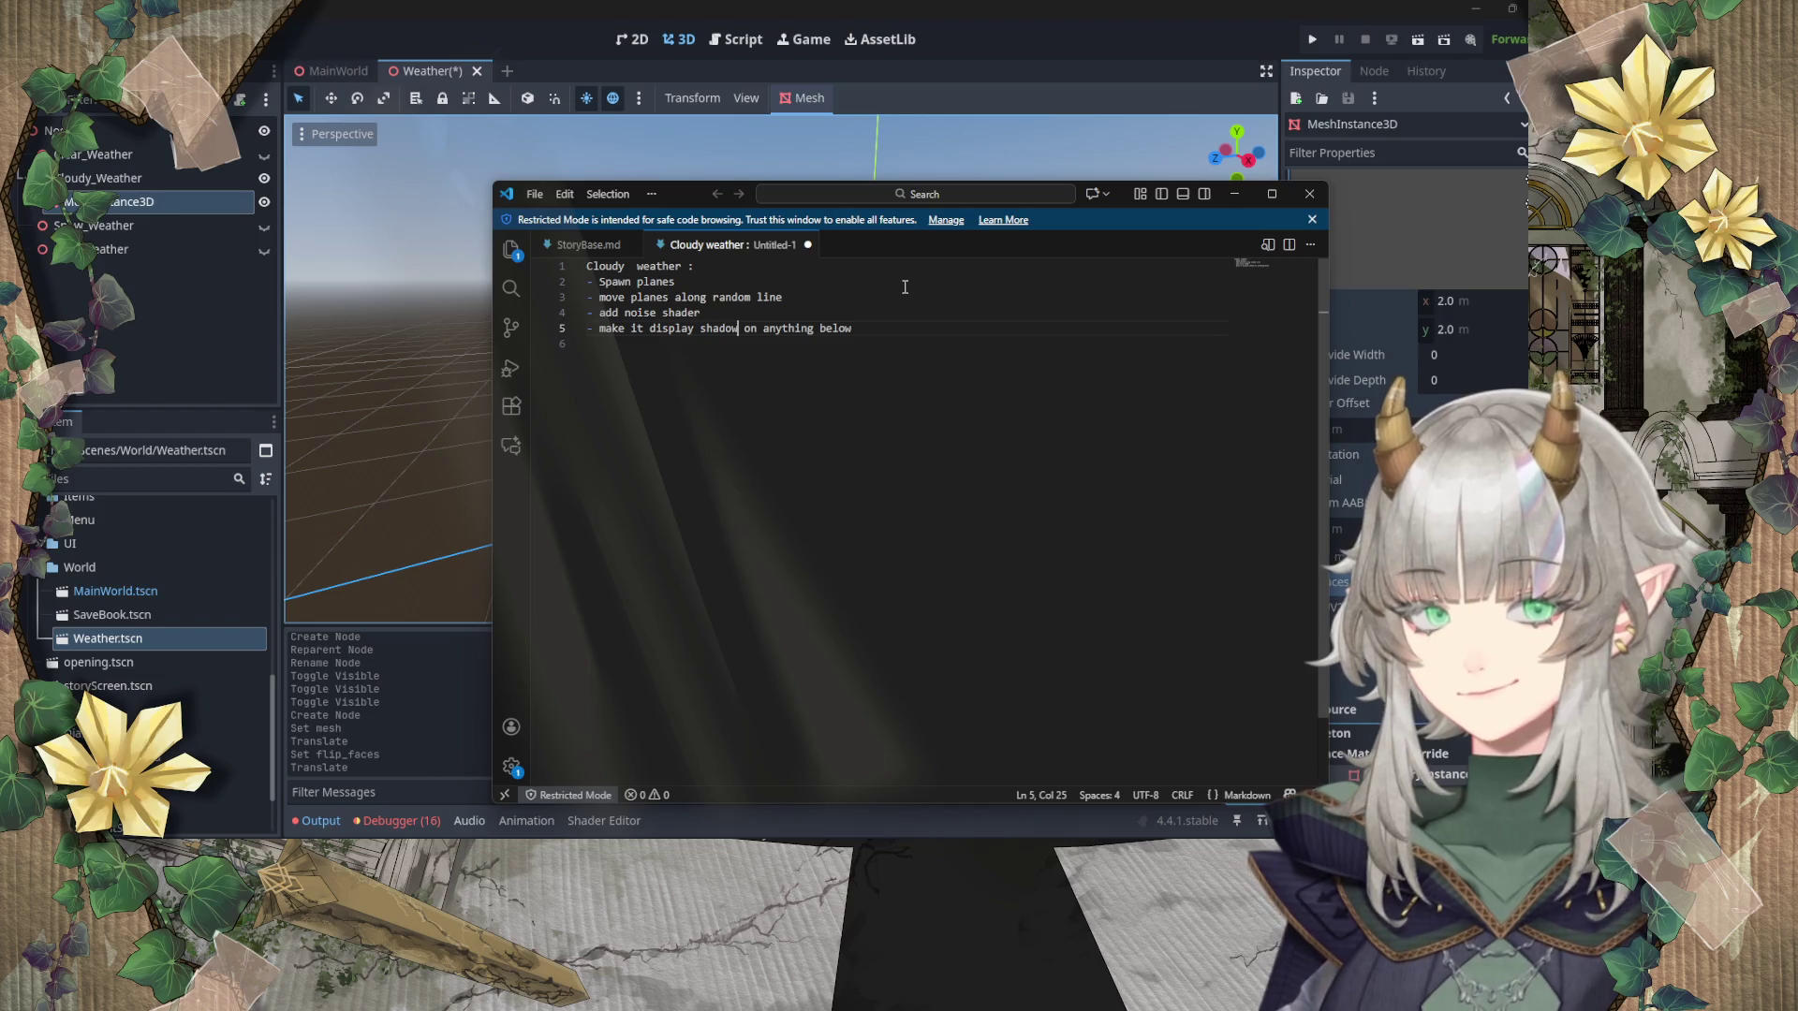
left_click_drag(925, 328, 925, 346)
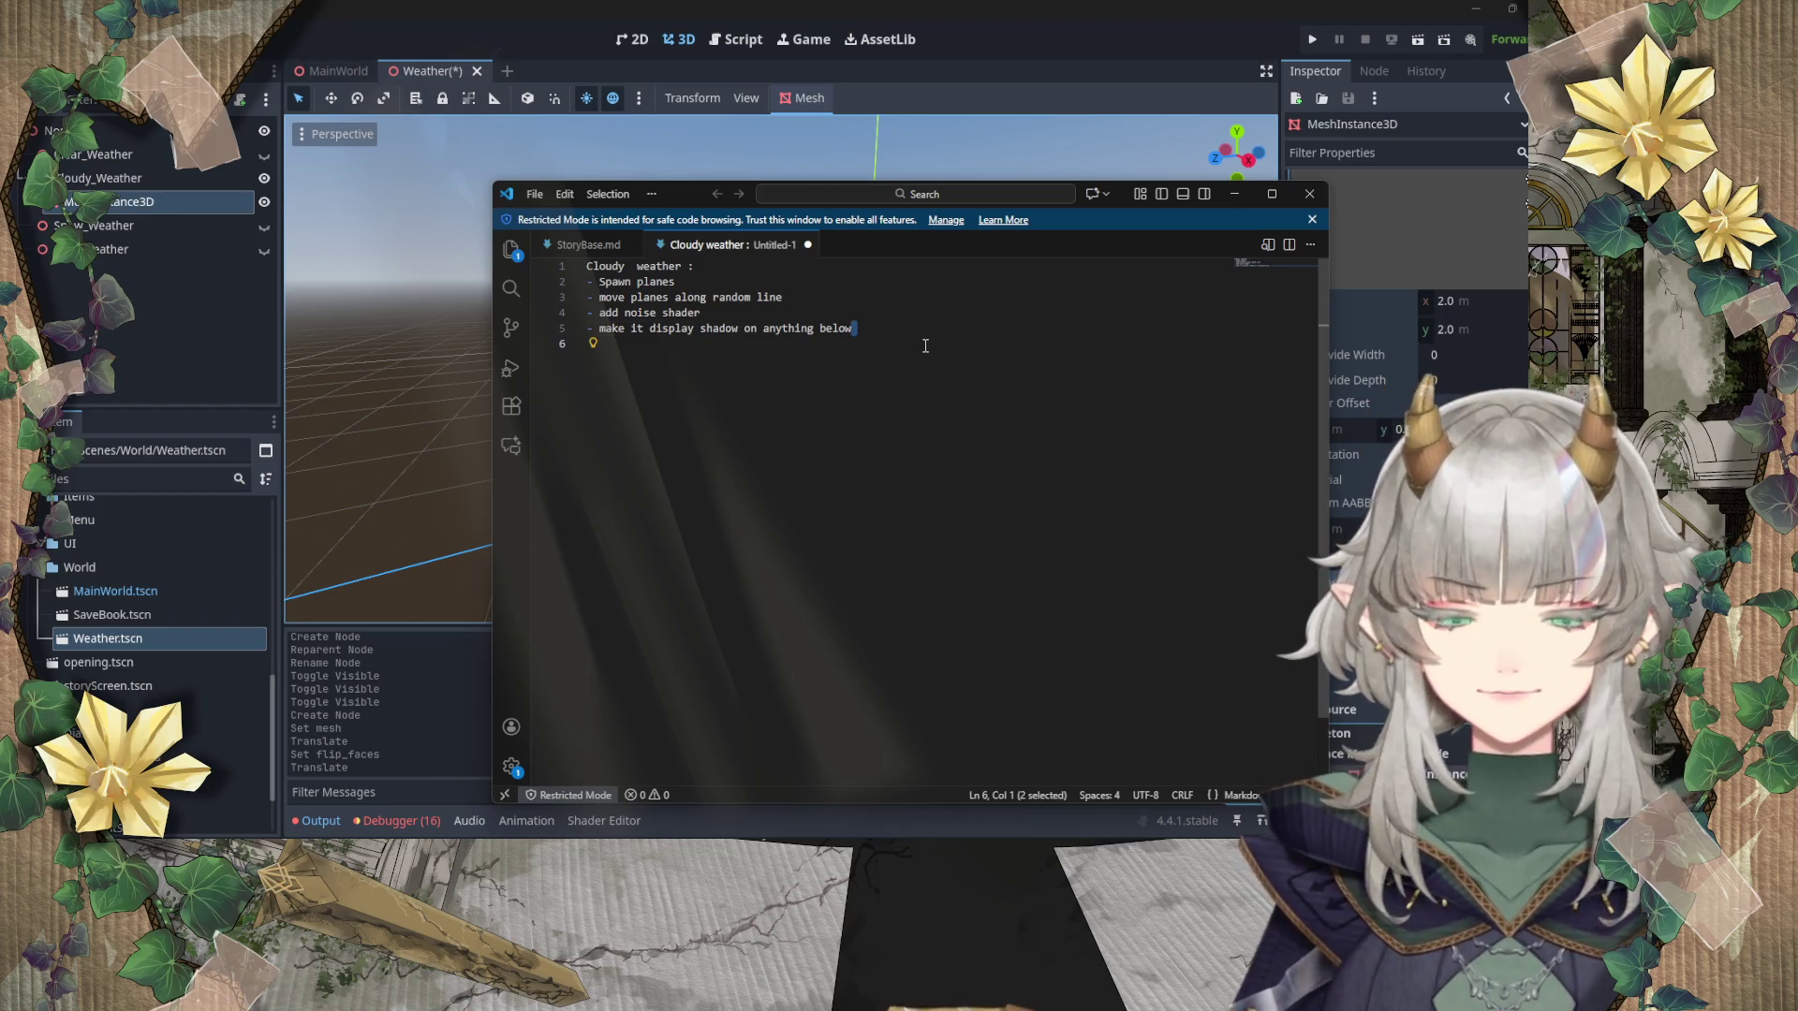
left_click(927, 332)
key("Return")
type("-")
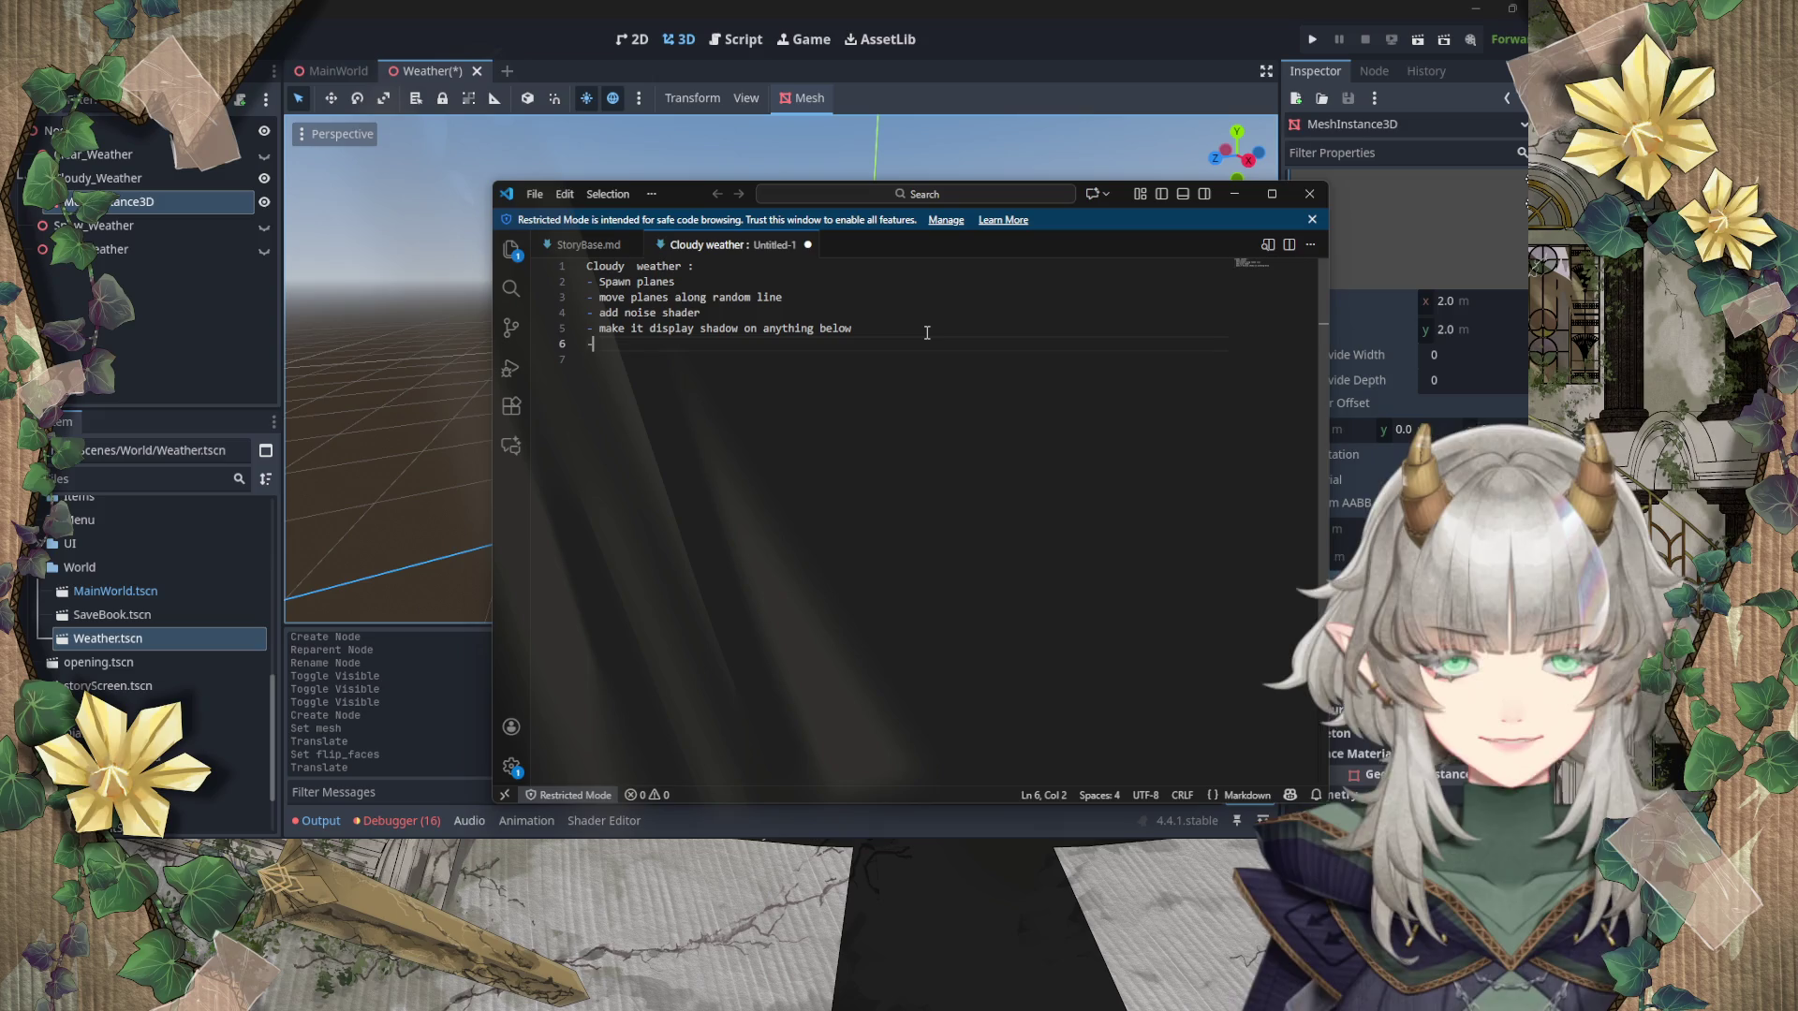
type(" Optimisation : ")
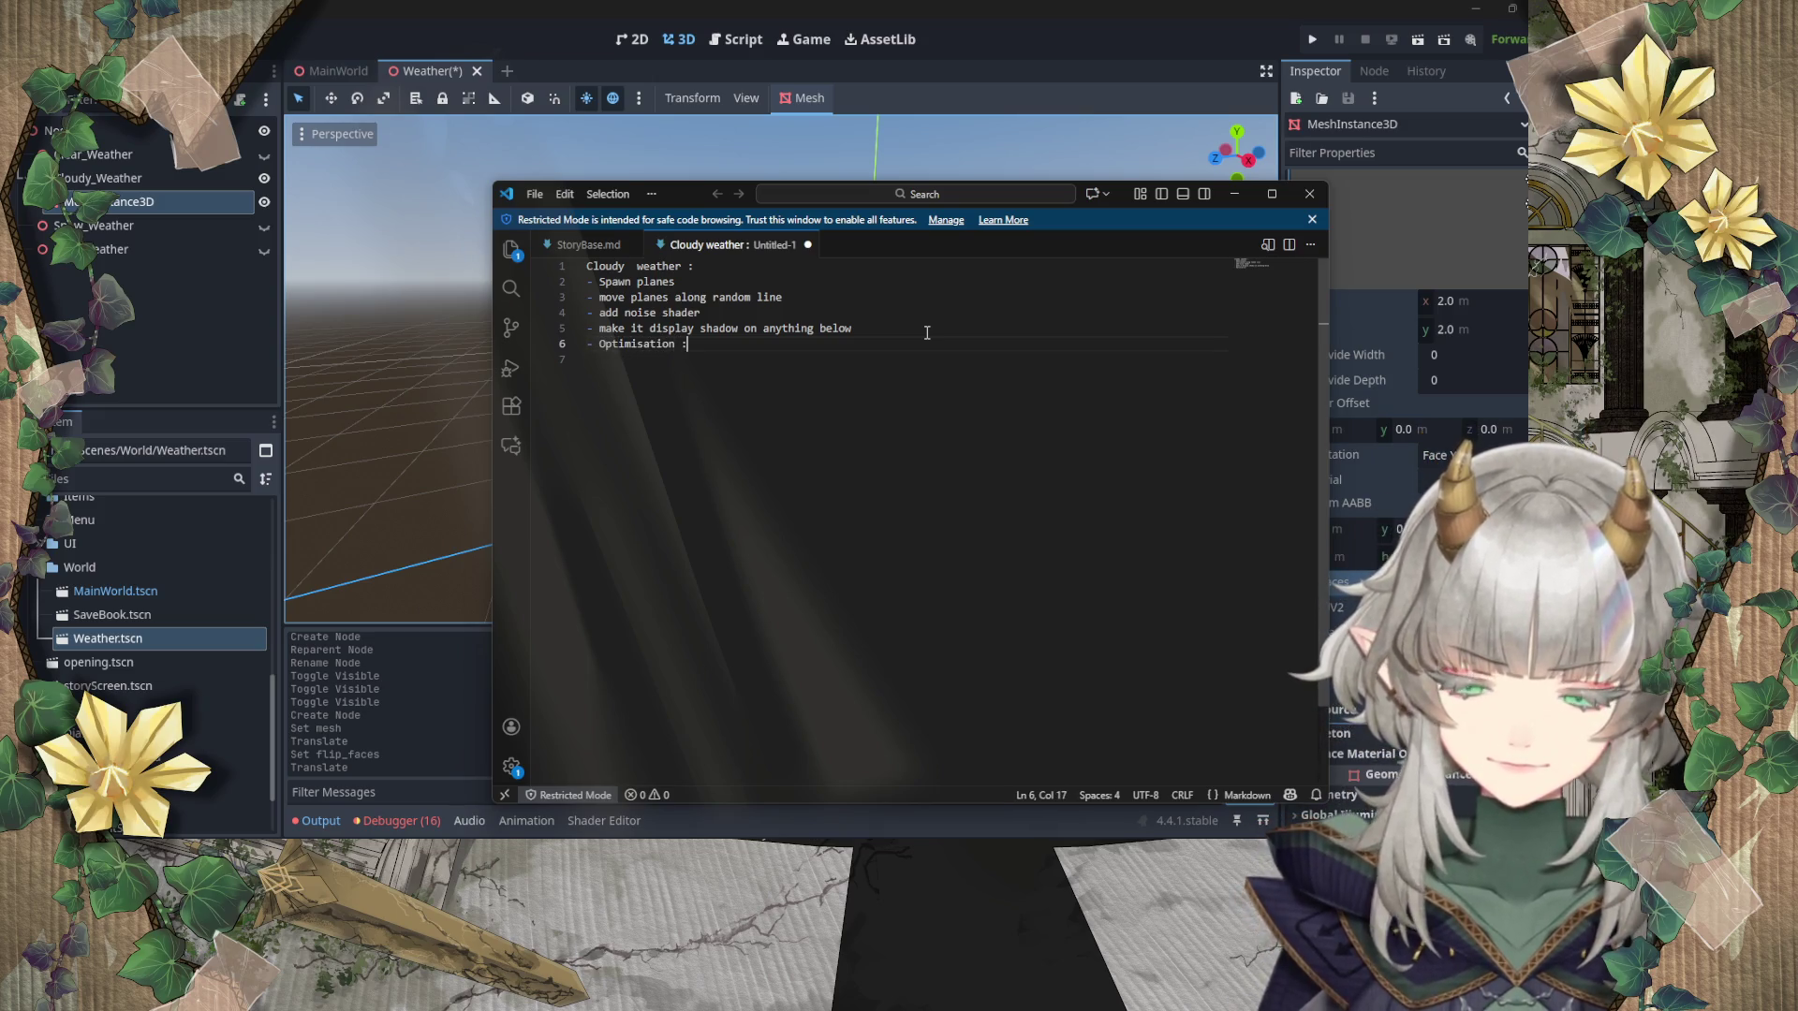
type("M")
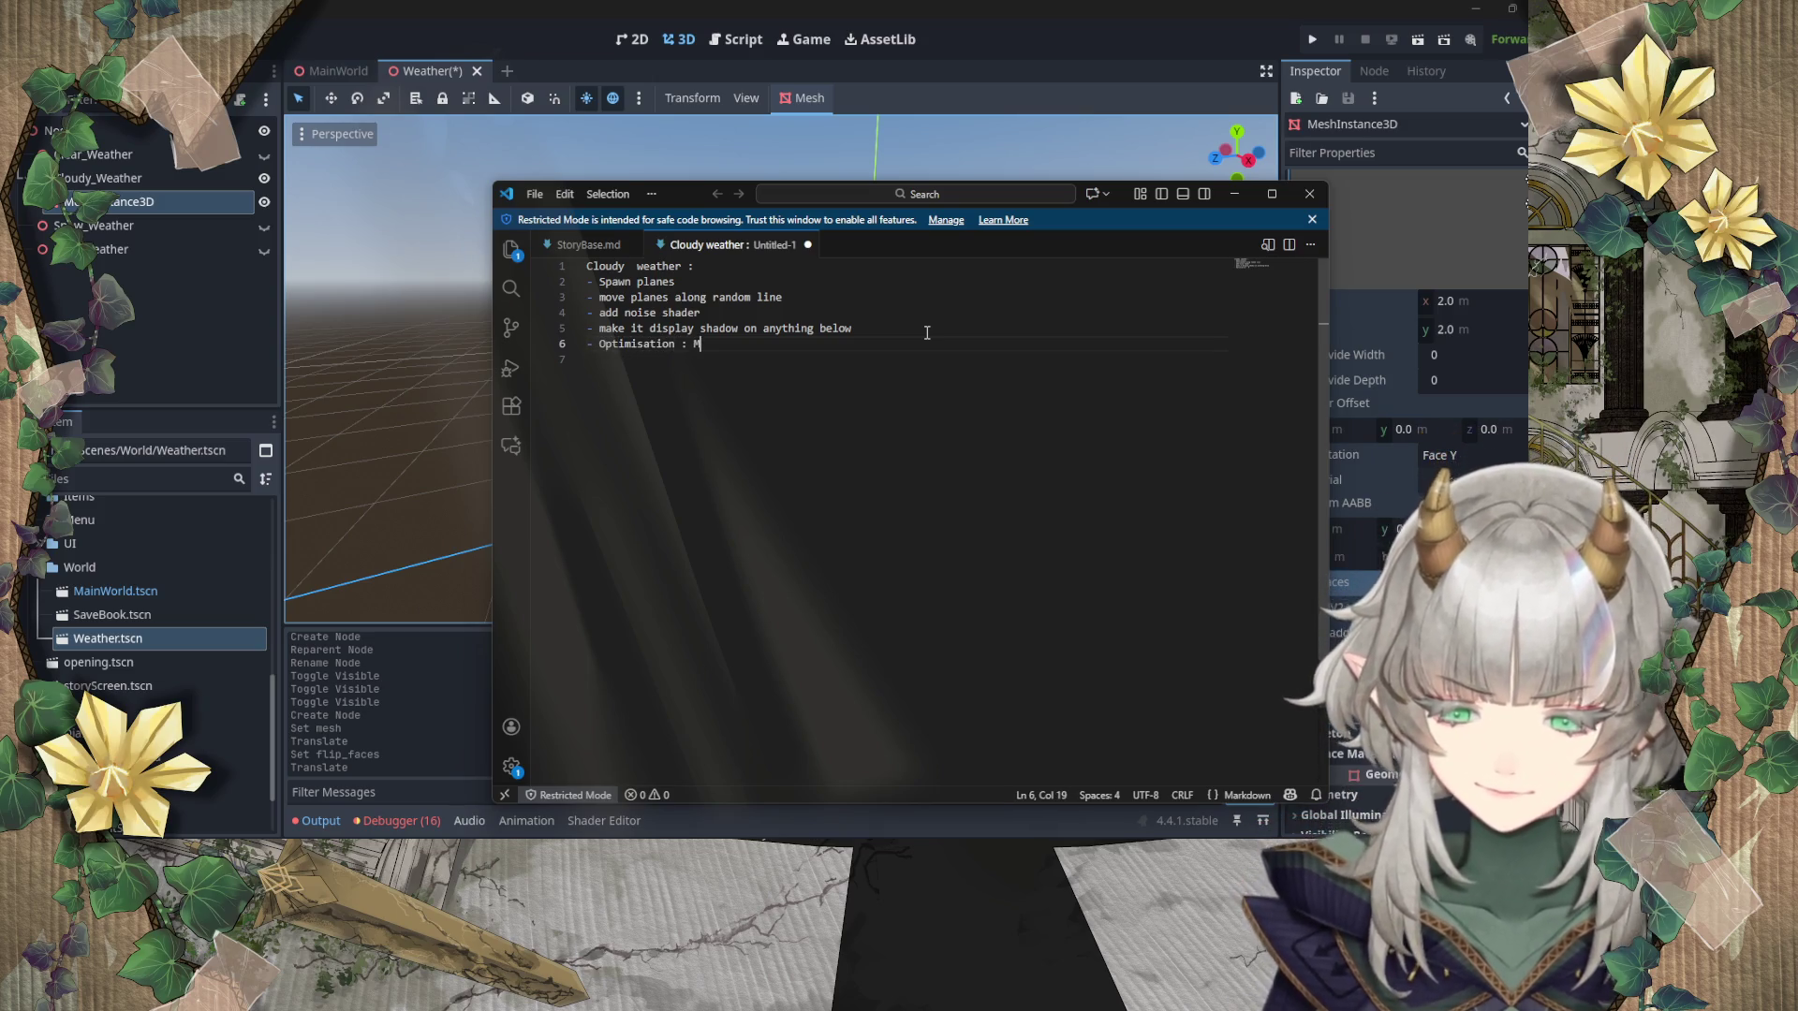
type("ake the cl")
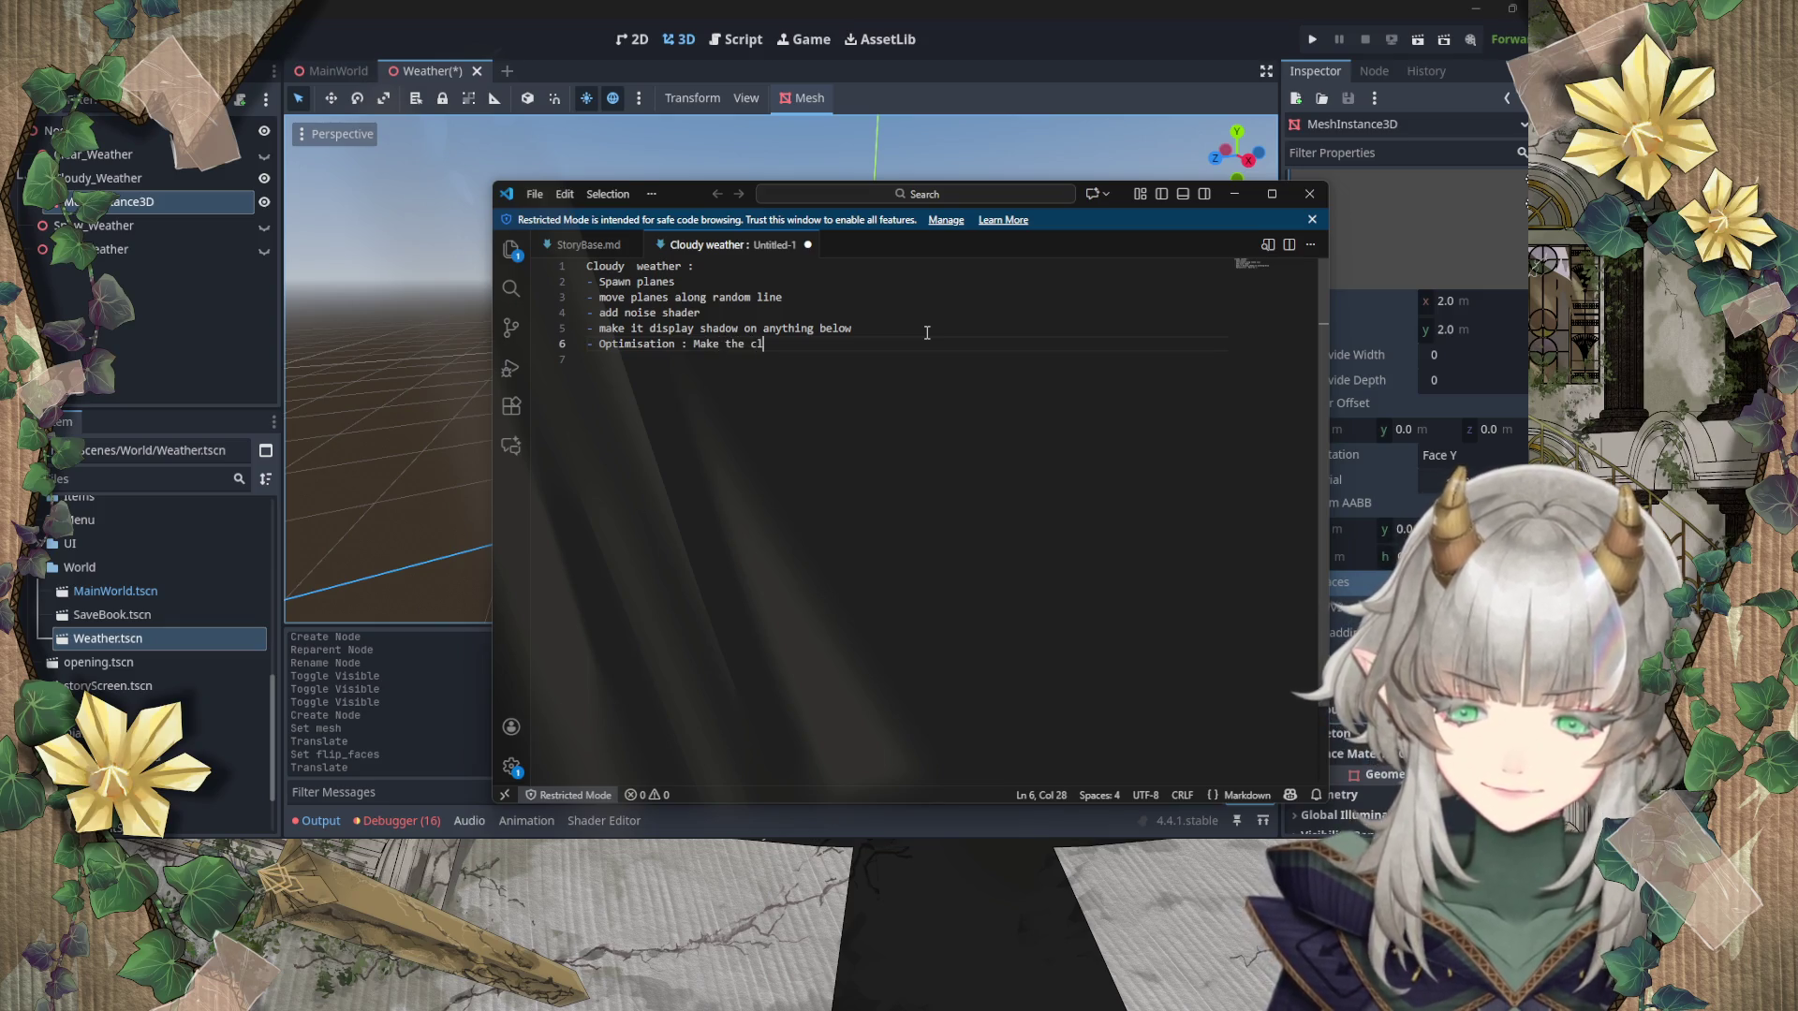
type("oud vanish after a ")
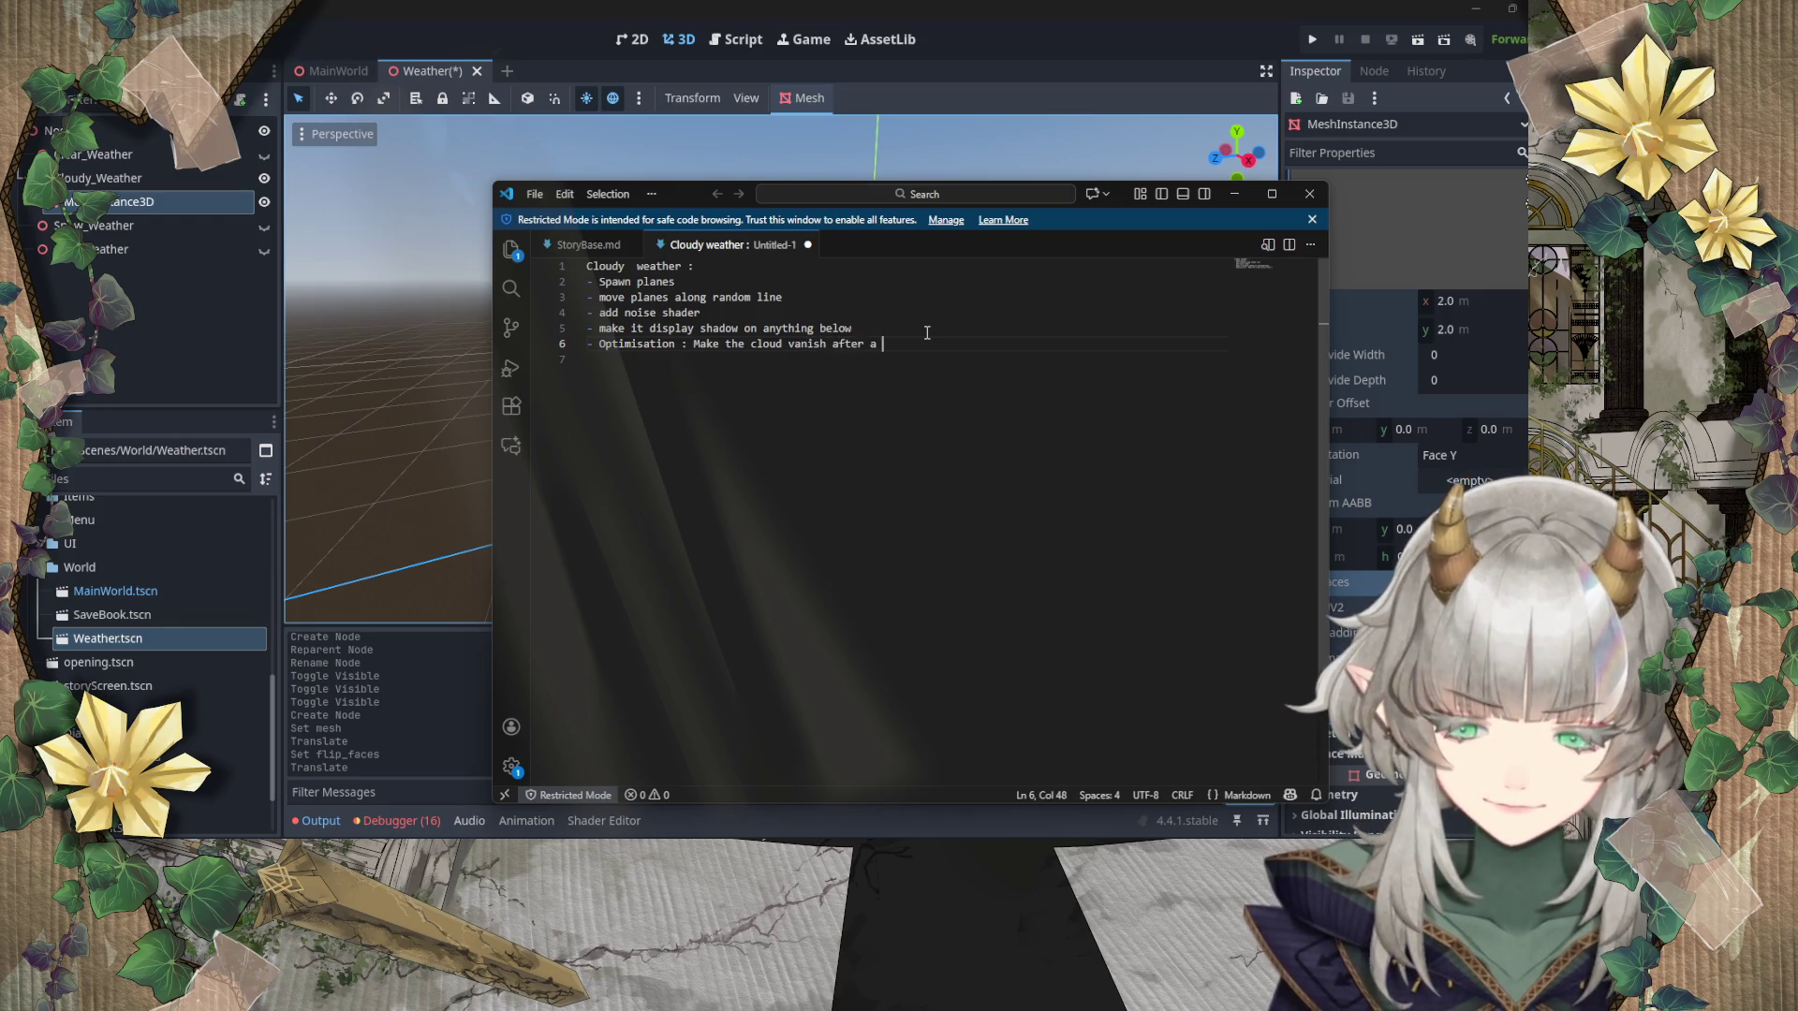
type("certain radius")
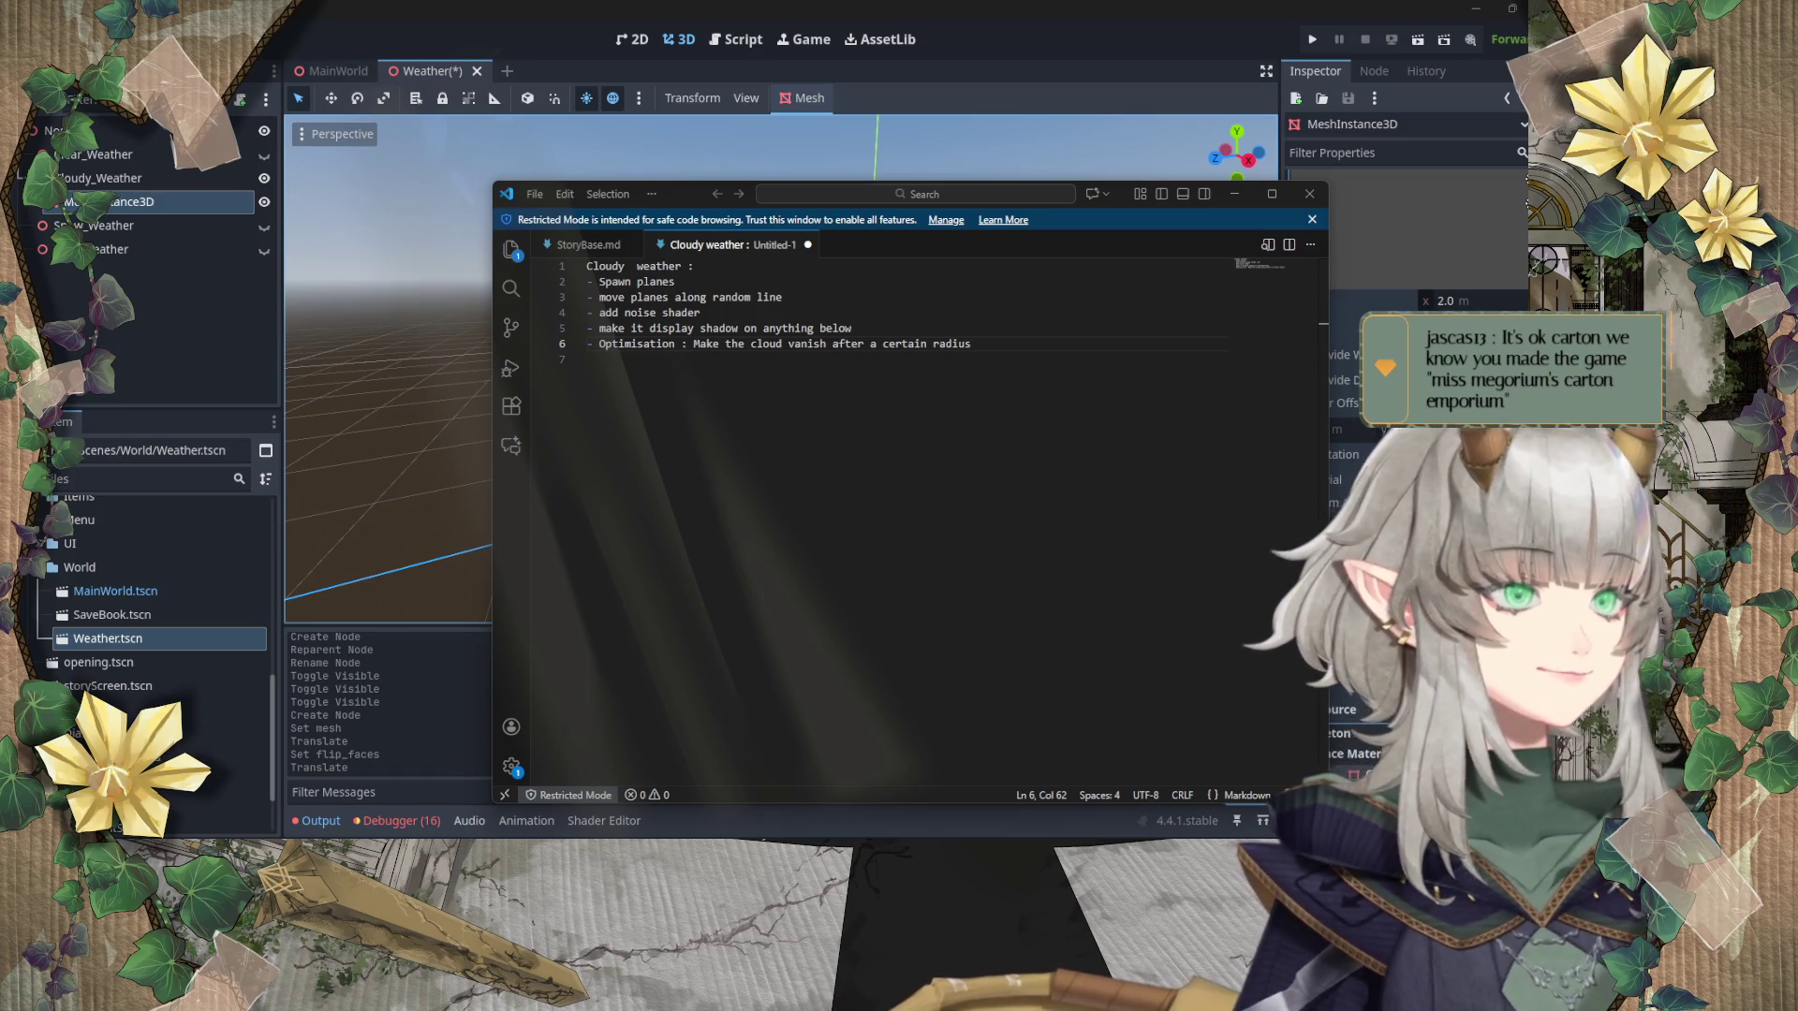
Step: Start a new dash bullet on line 7 of the plan
left_click(991, 358)
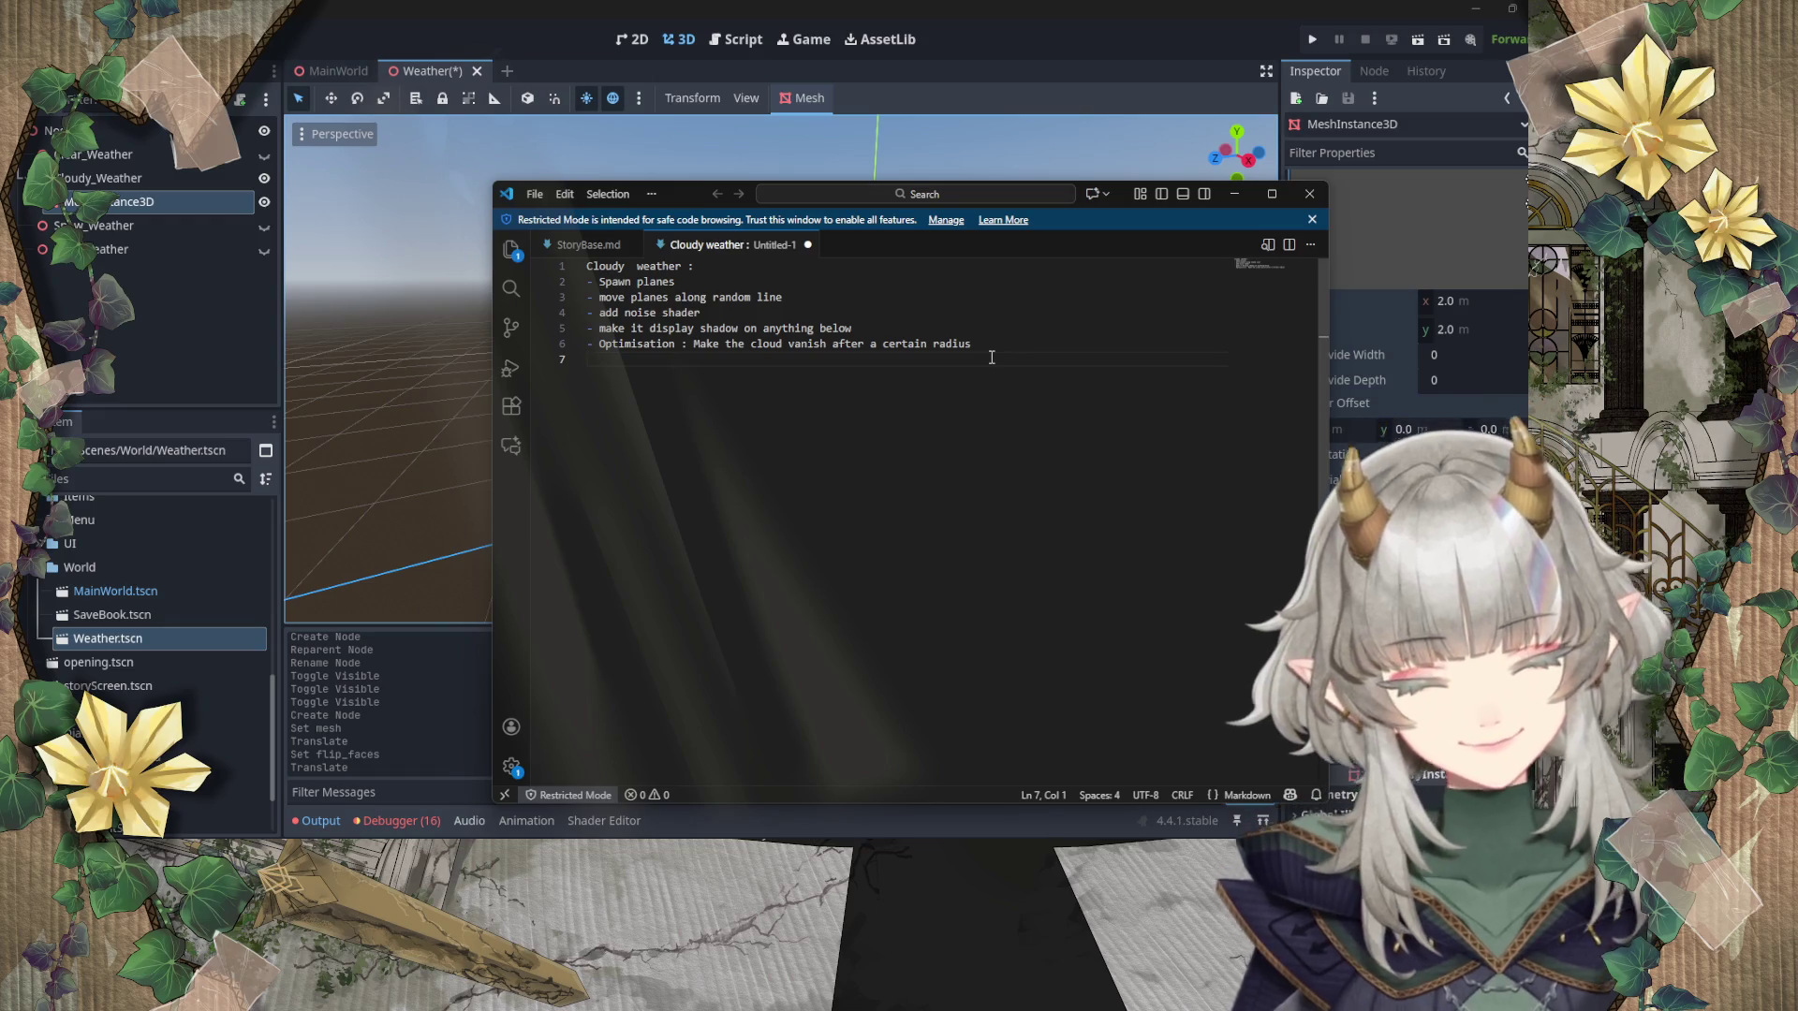
type("-")
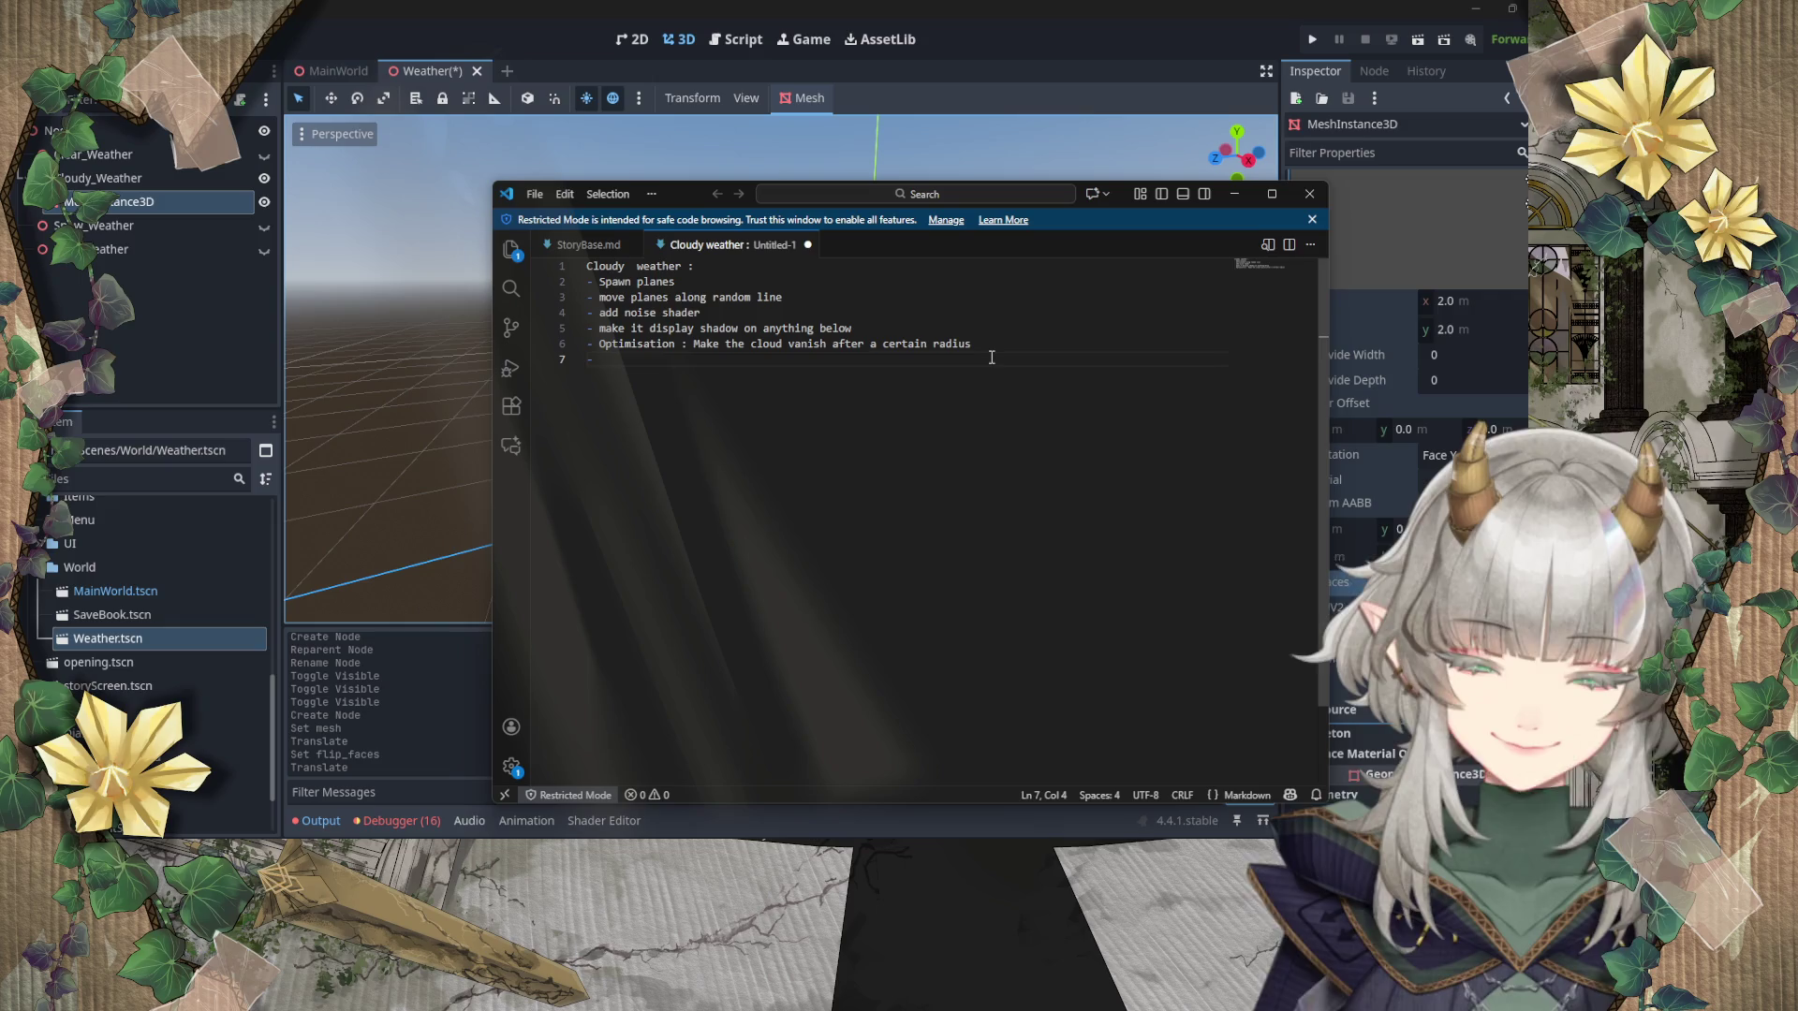
left_click(927, 327)
Step: Open a new bullet above the shadow line and append 'randomly' to 'Spawn planes'
key("Return")
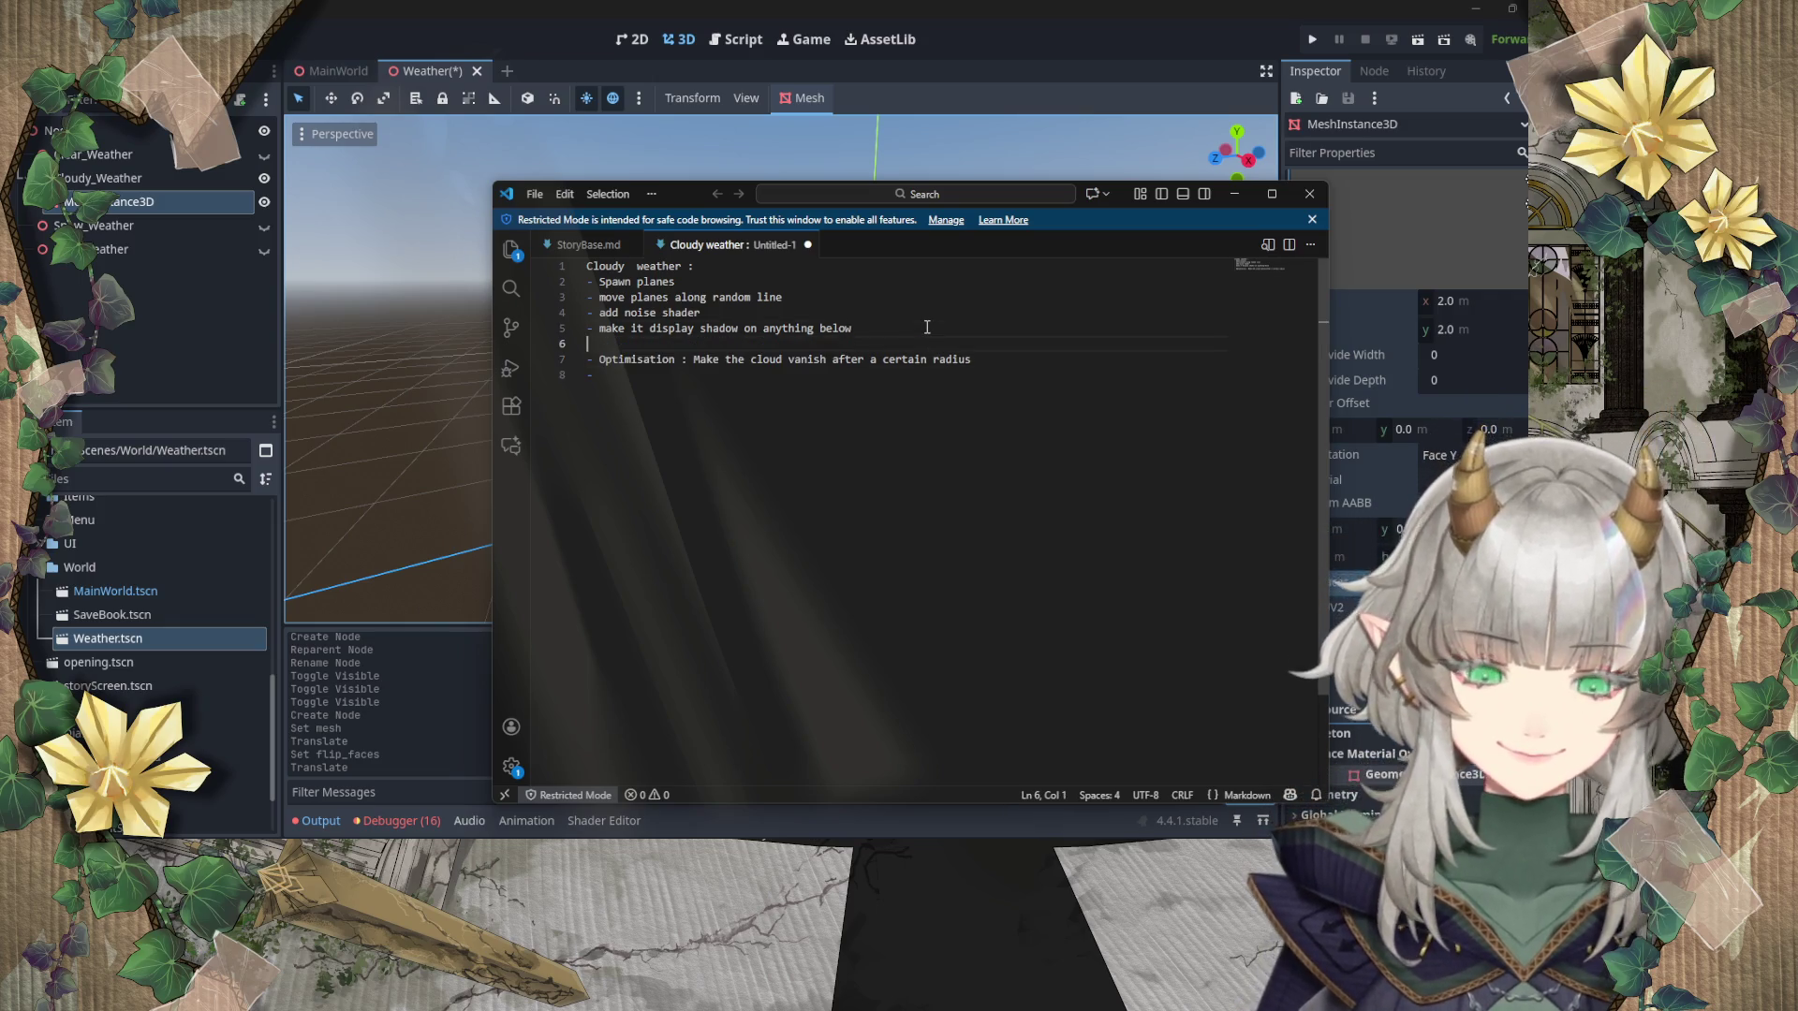
key("BackSpace")
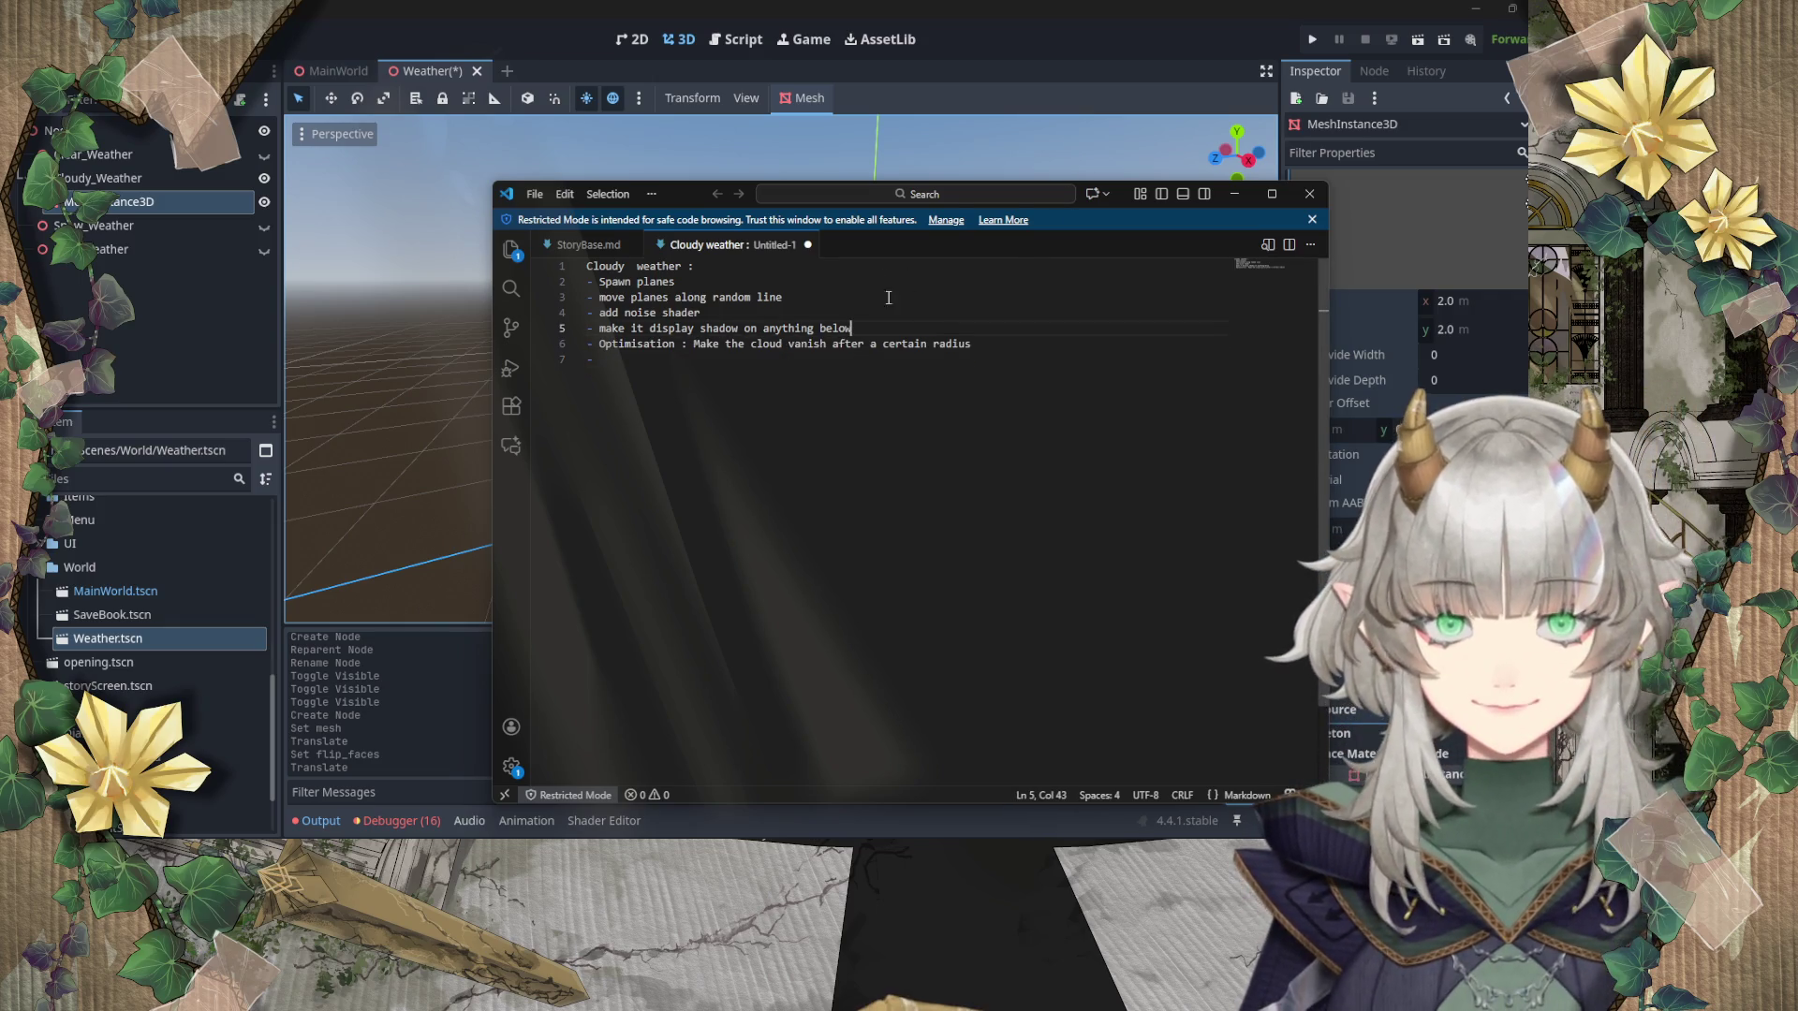
key("ctrl+shift+Return")
type("-")
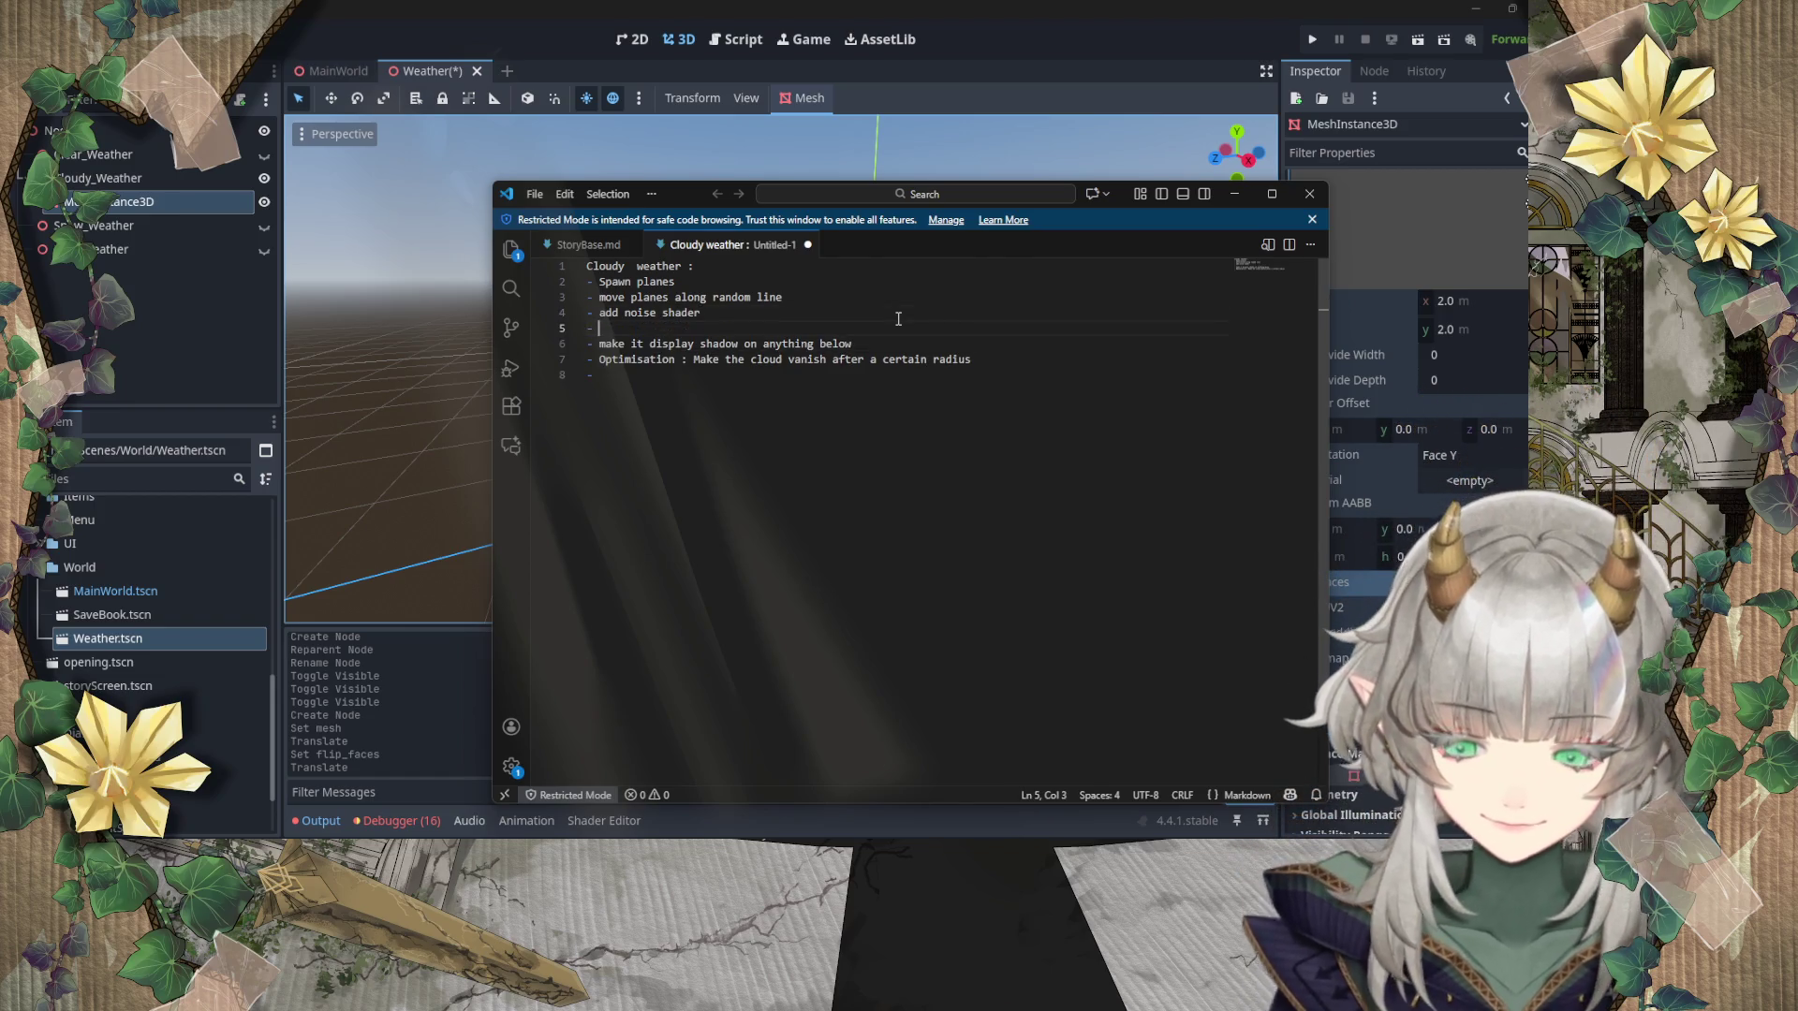
left_click(702, 277)
type("rand")
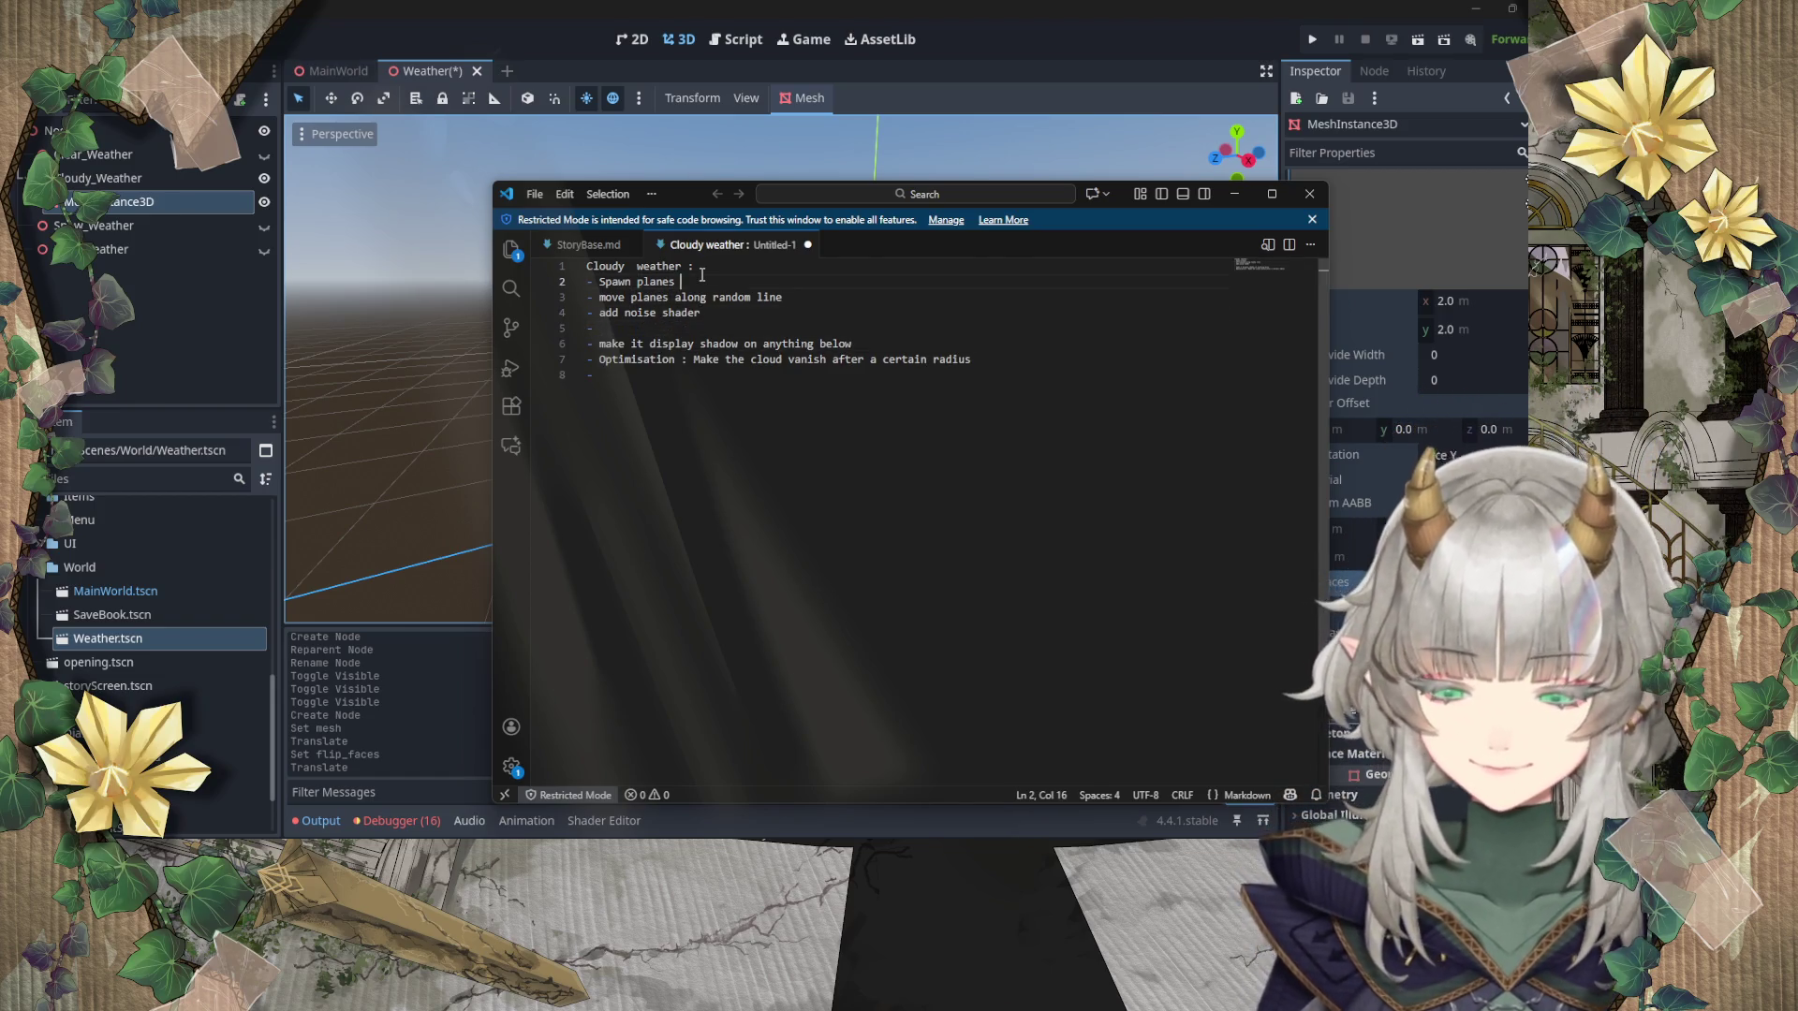
type("omly")
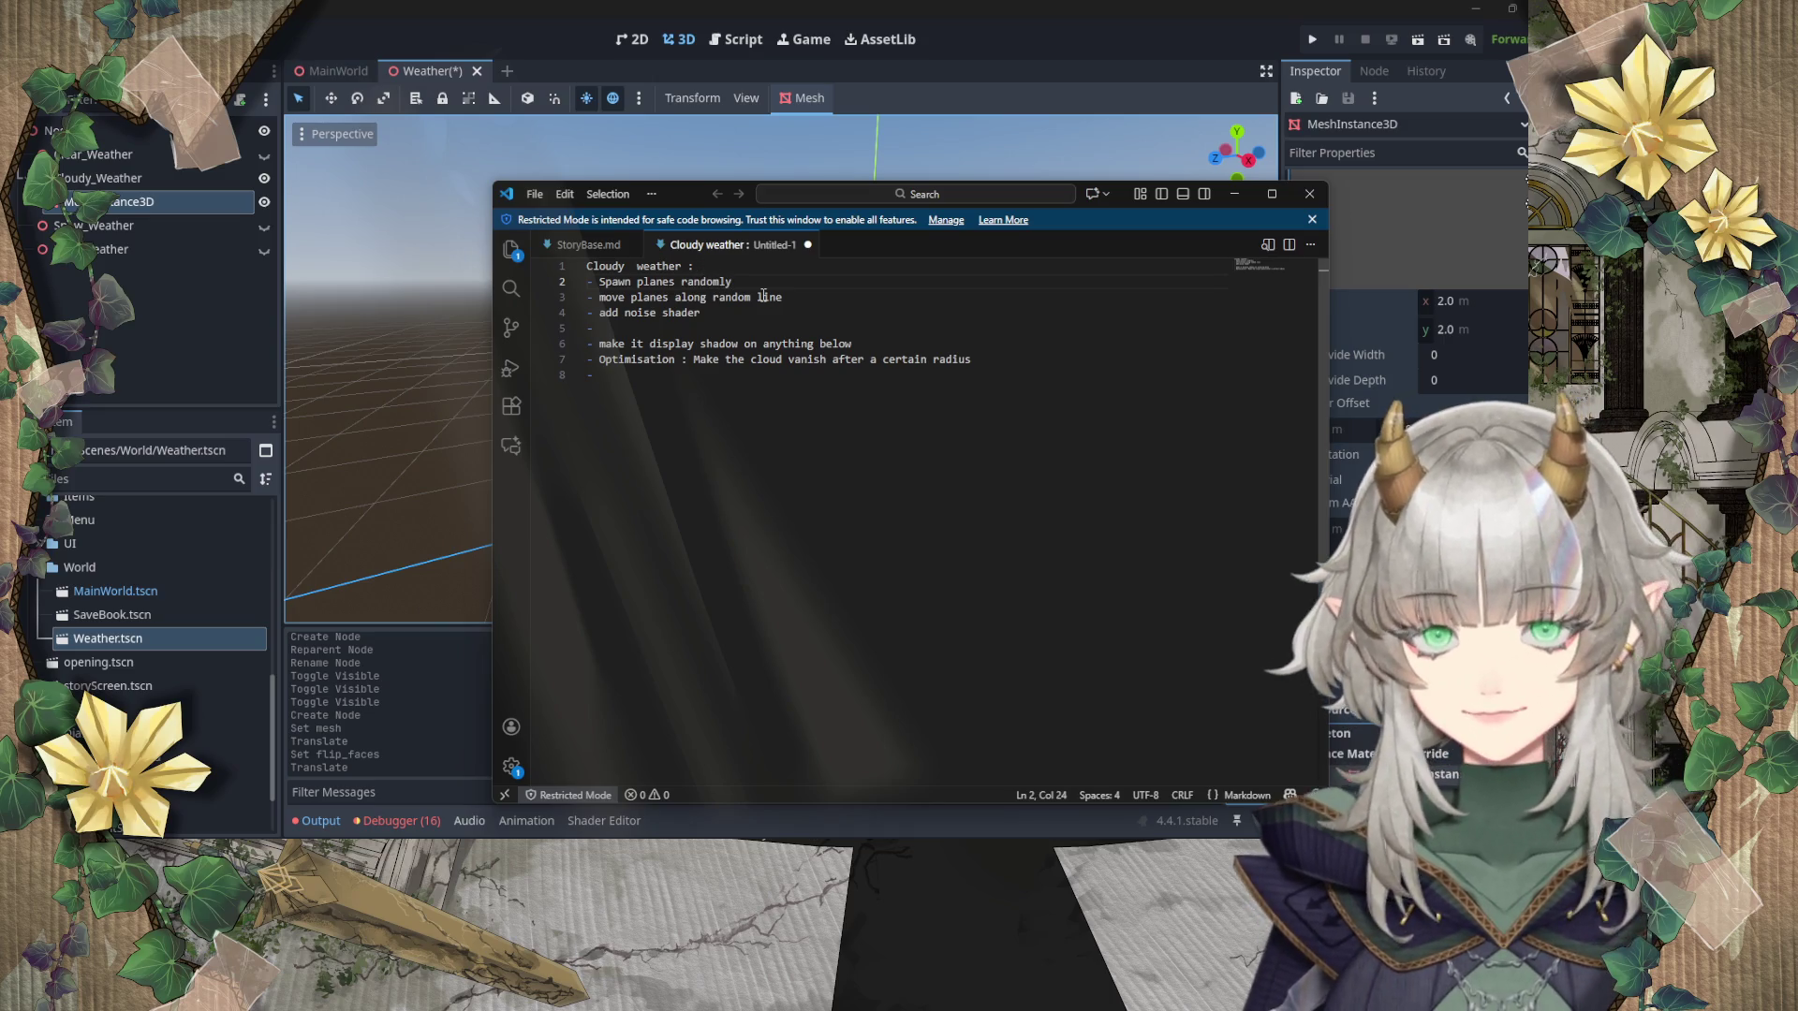
Step: Fill the new bullet with 'make the border blurry', then save the Weather scene in Godot
left_click(721, 328)
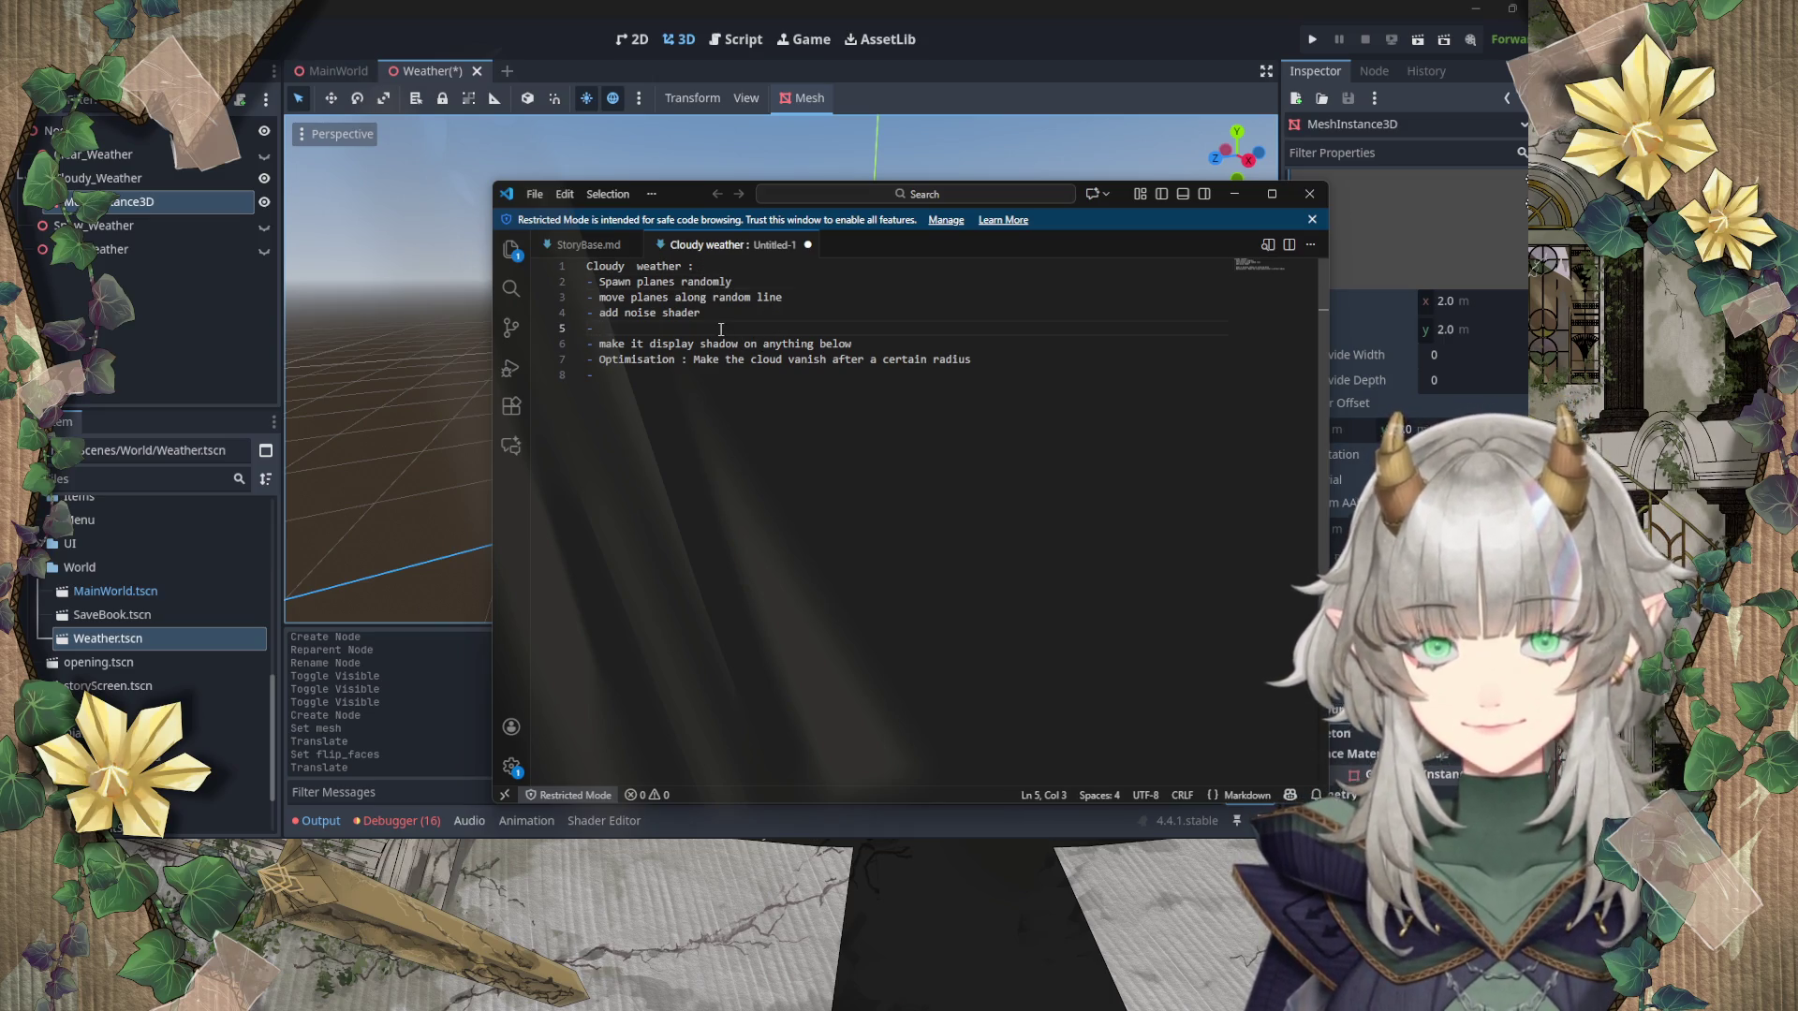
type("make ")
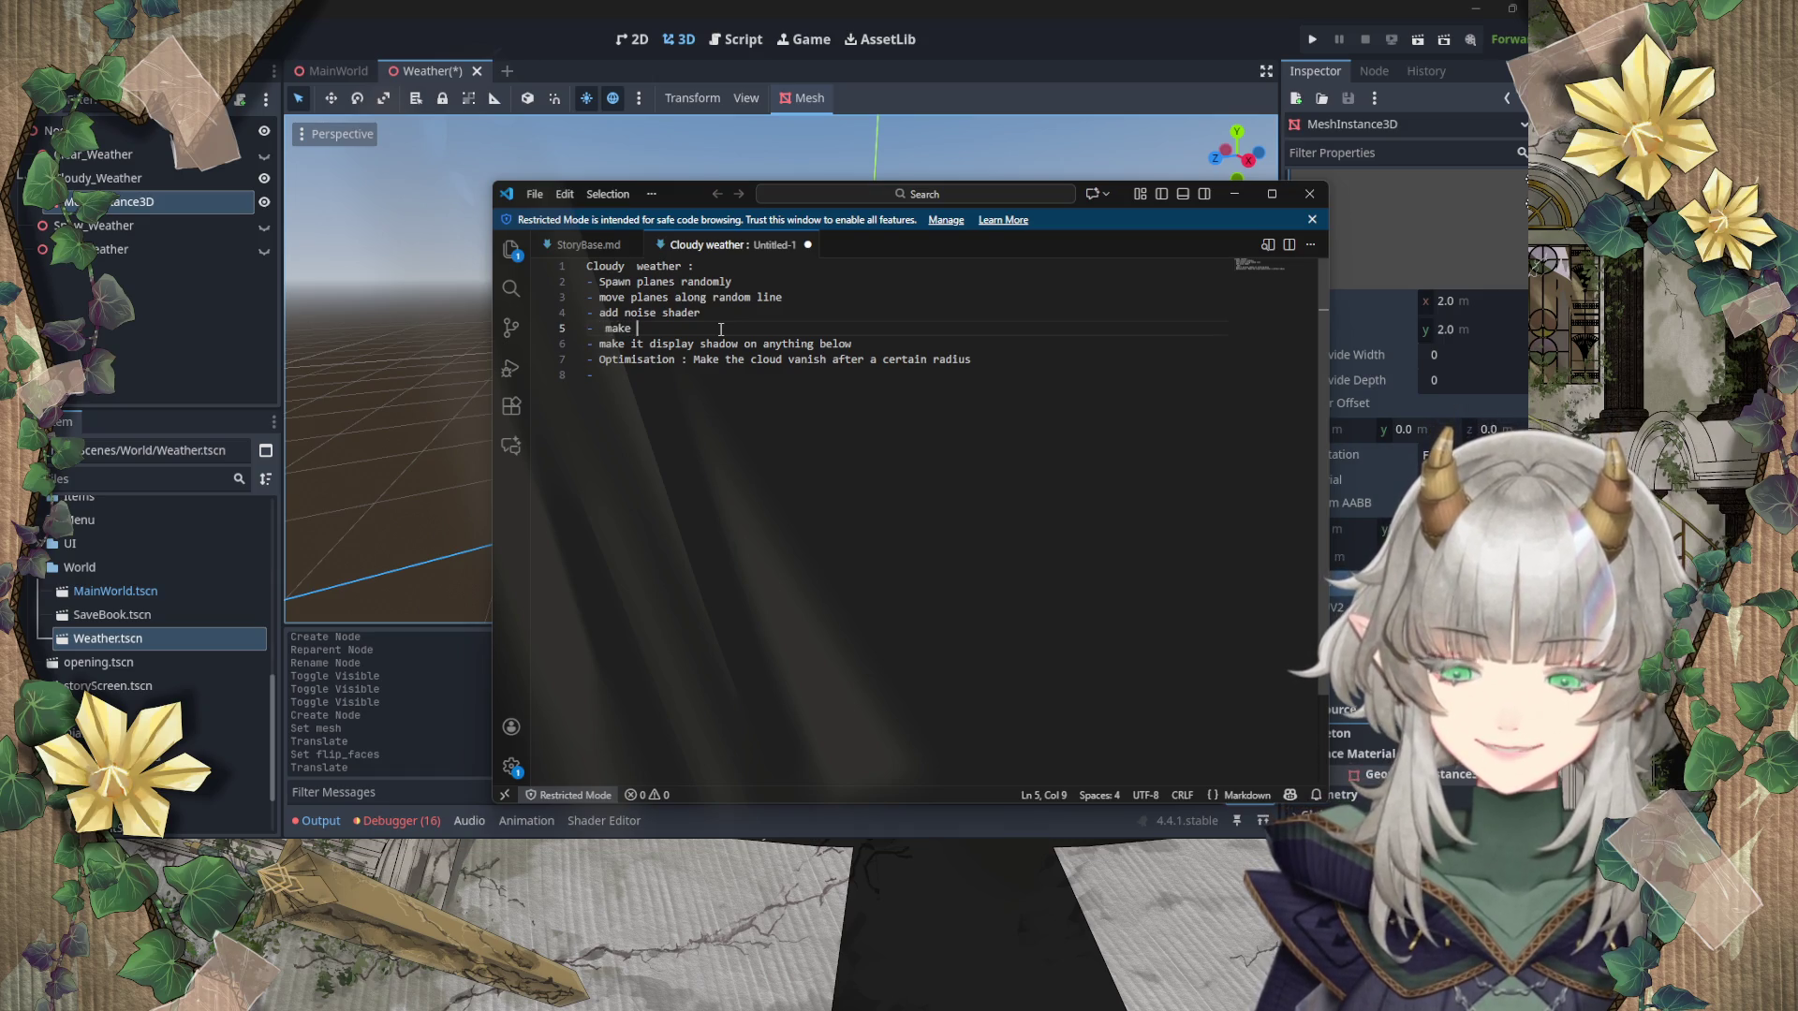
type("the border ")
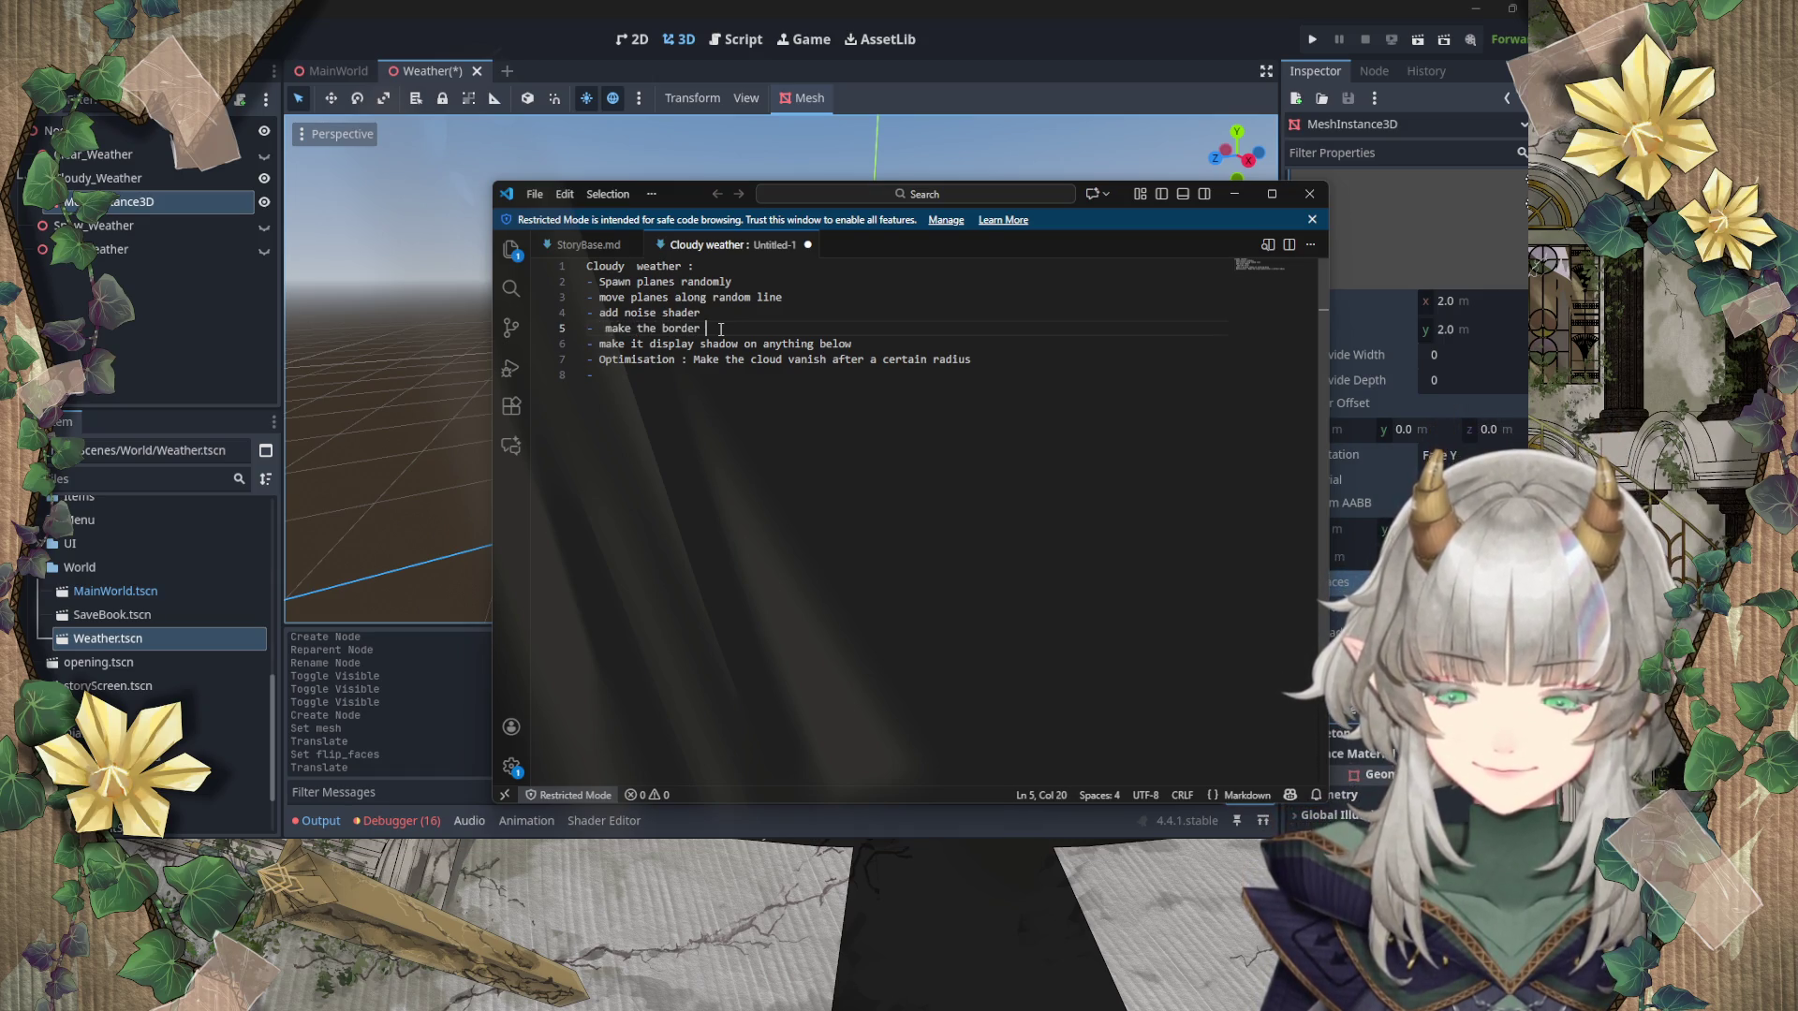
type("blu")
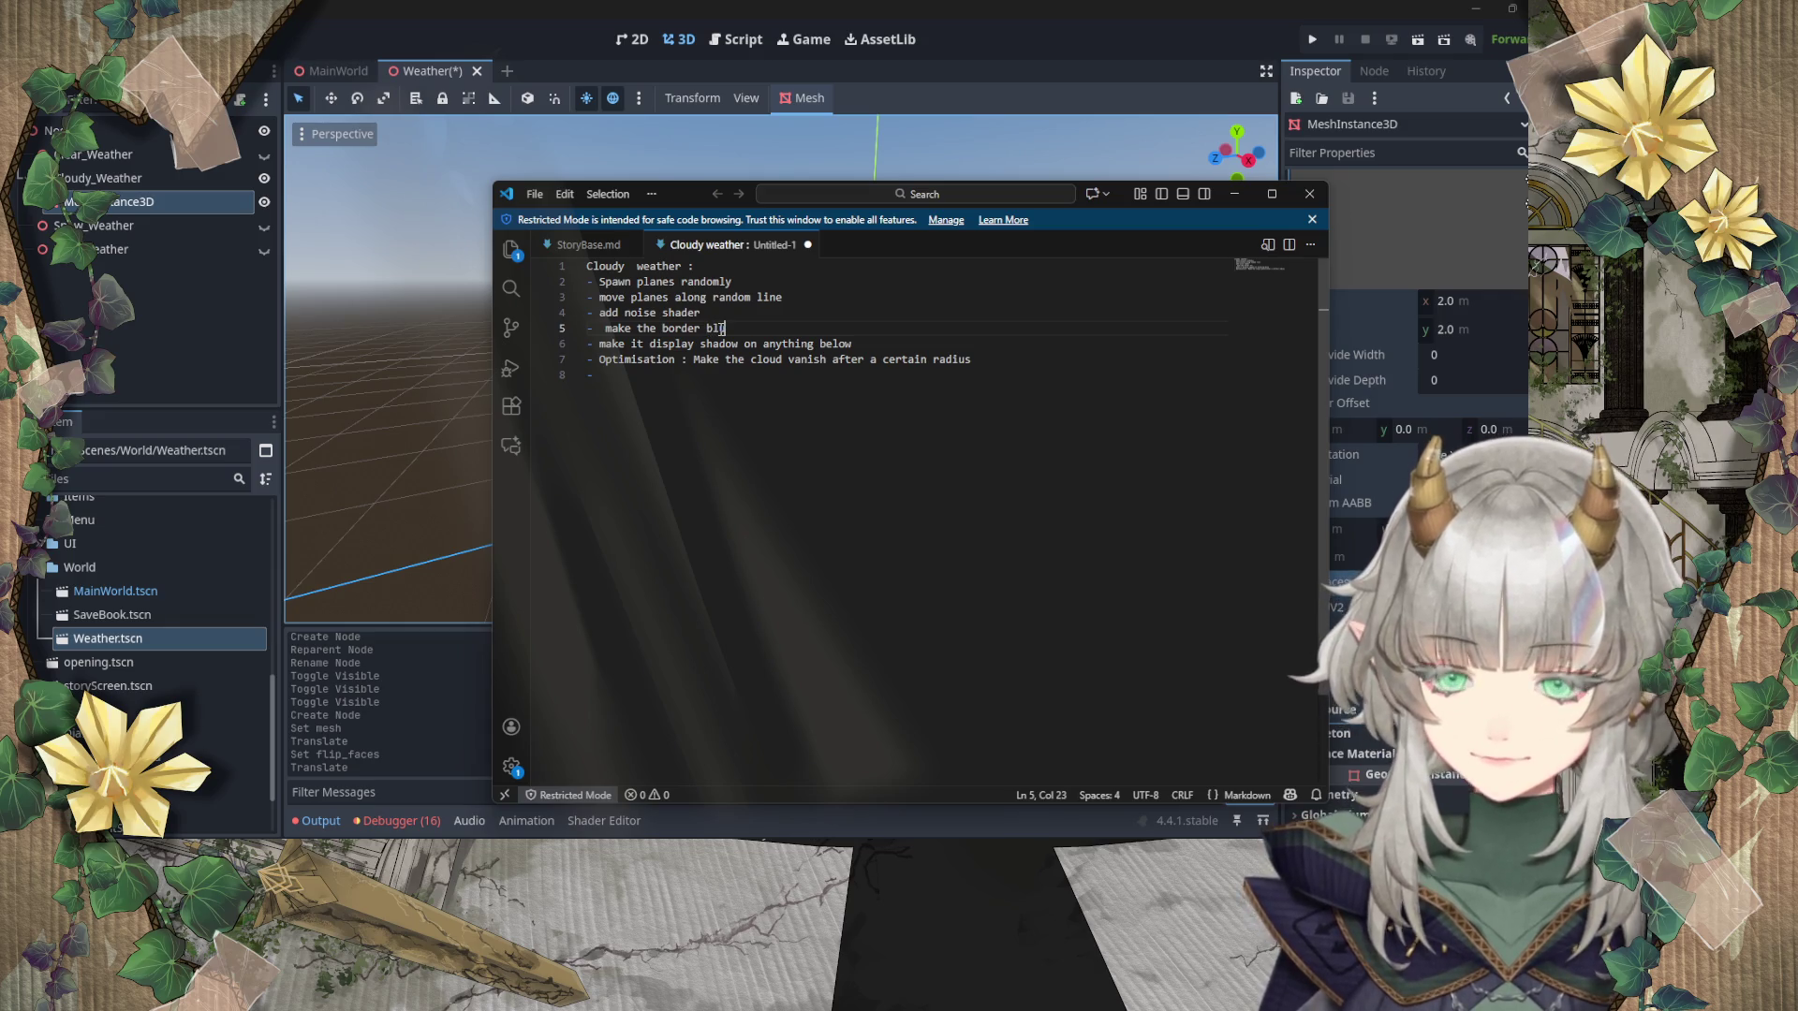
type("rry")
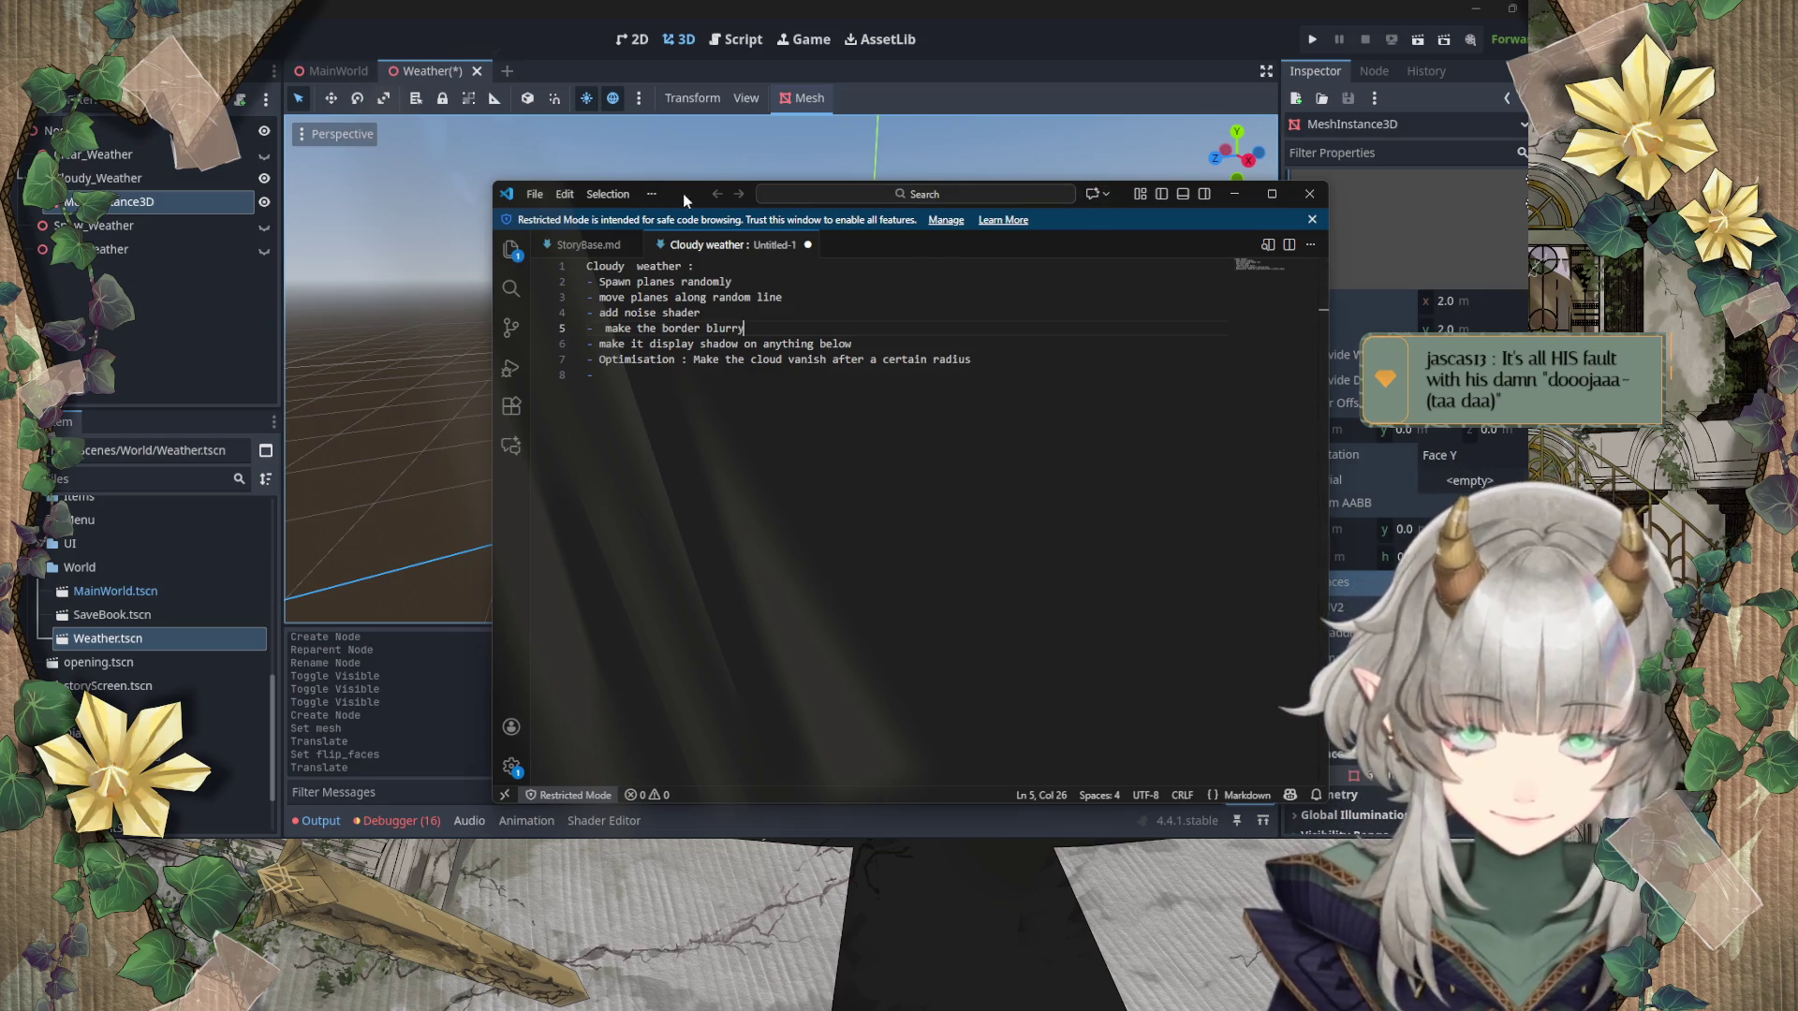
key("alt+Tab")
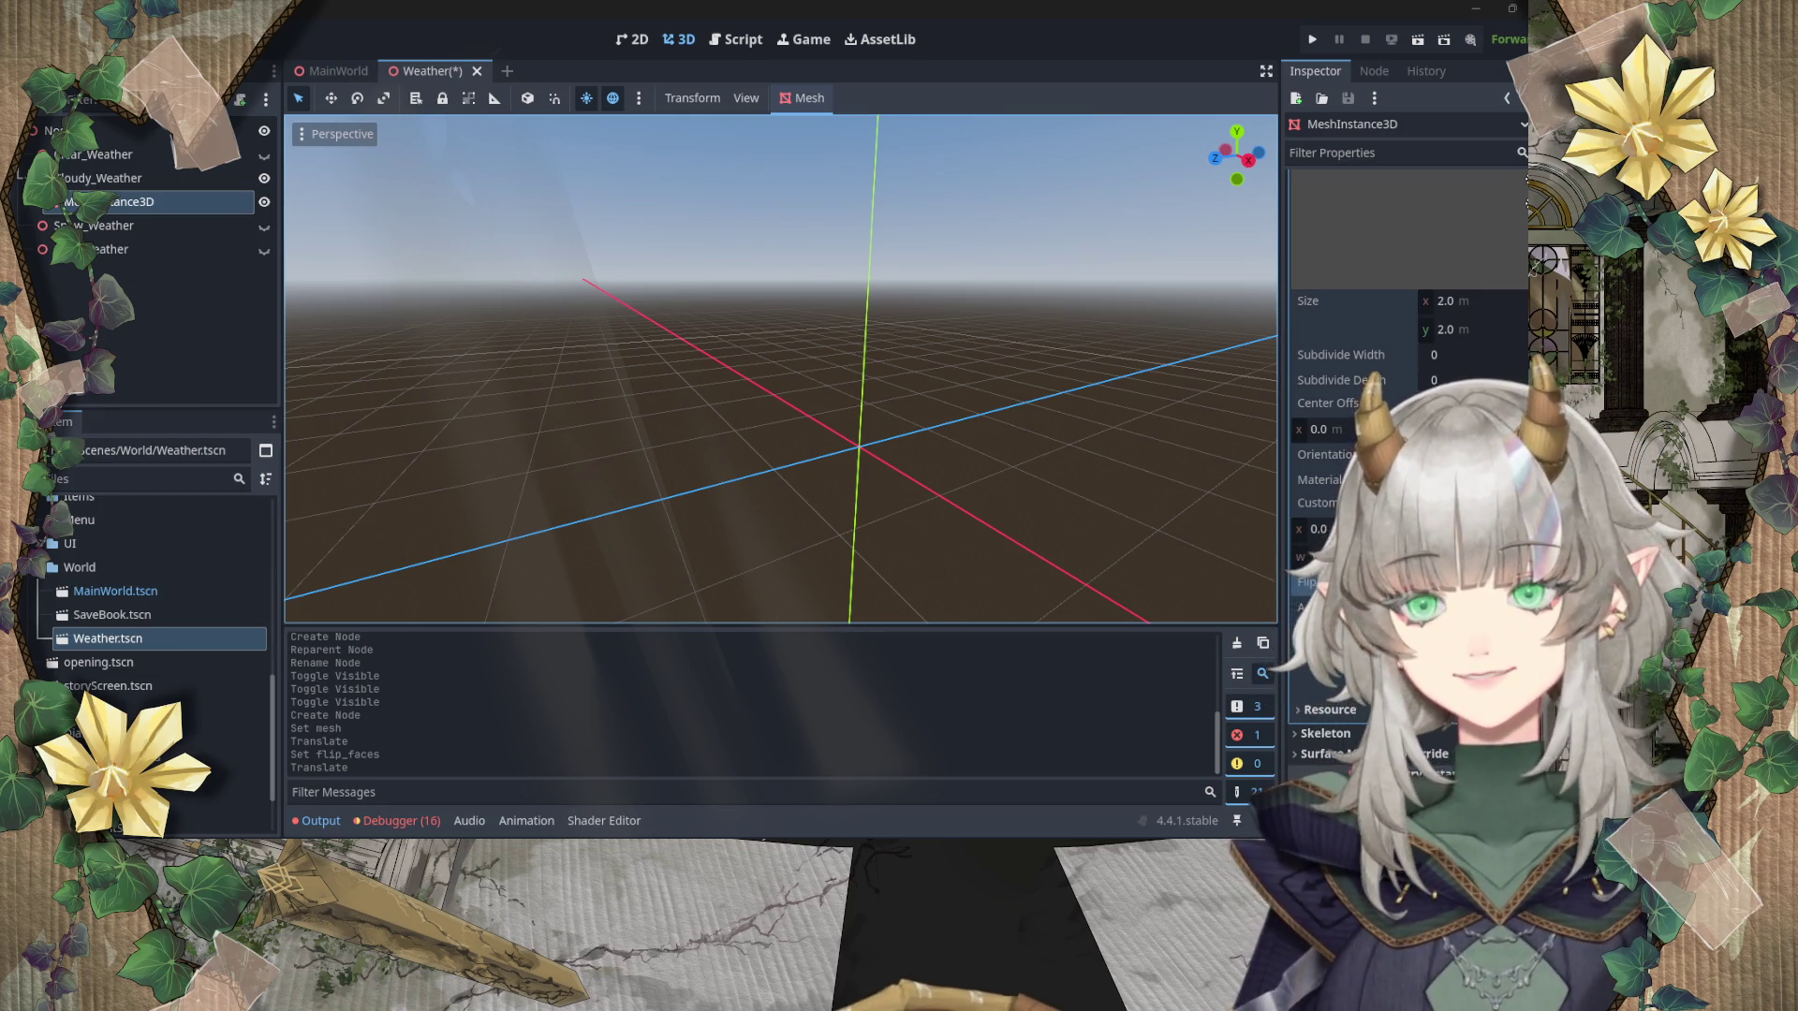
key("ctrl+s")
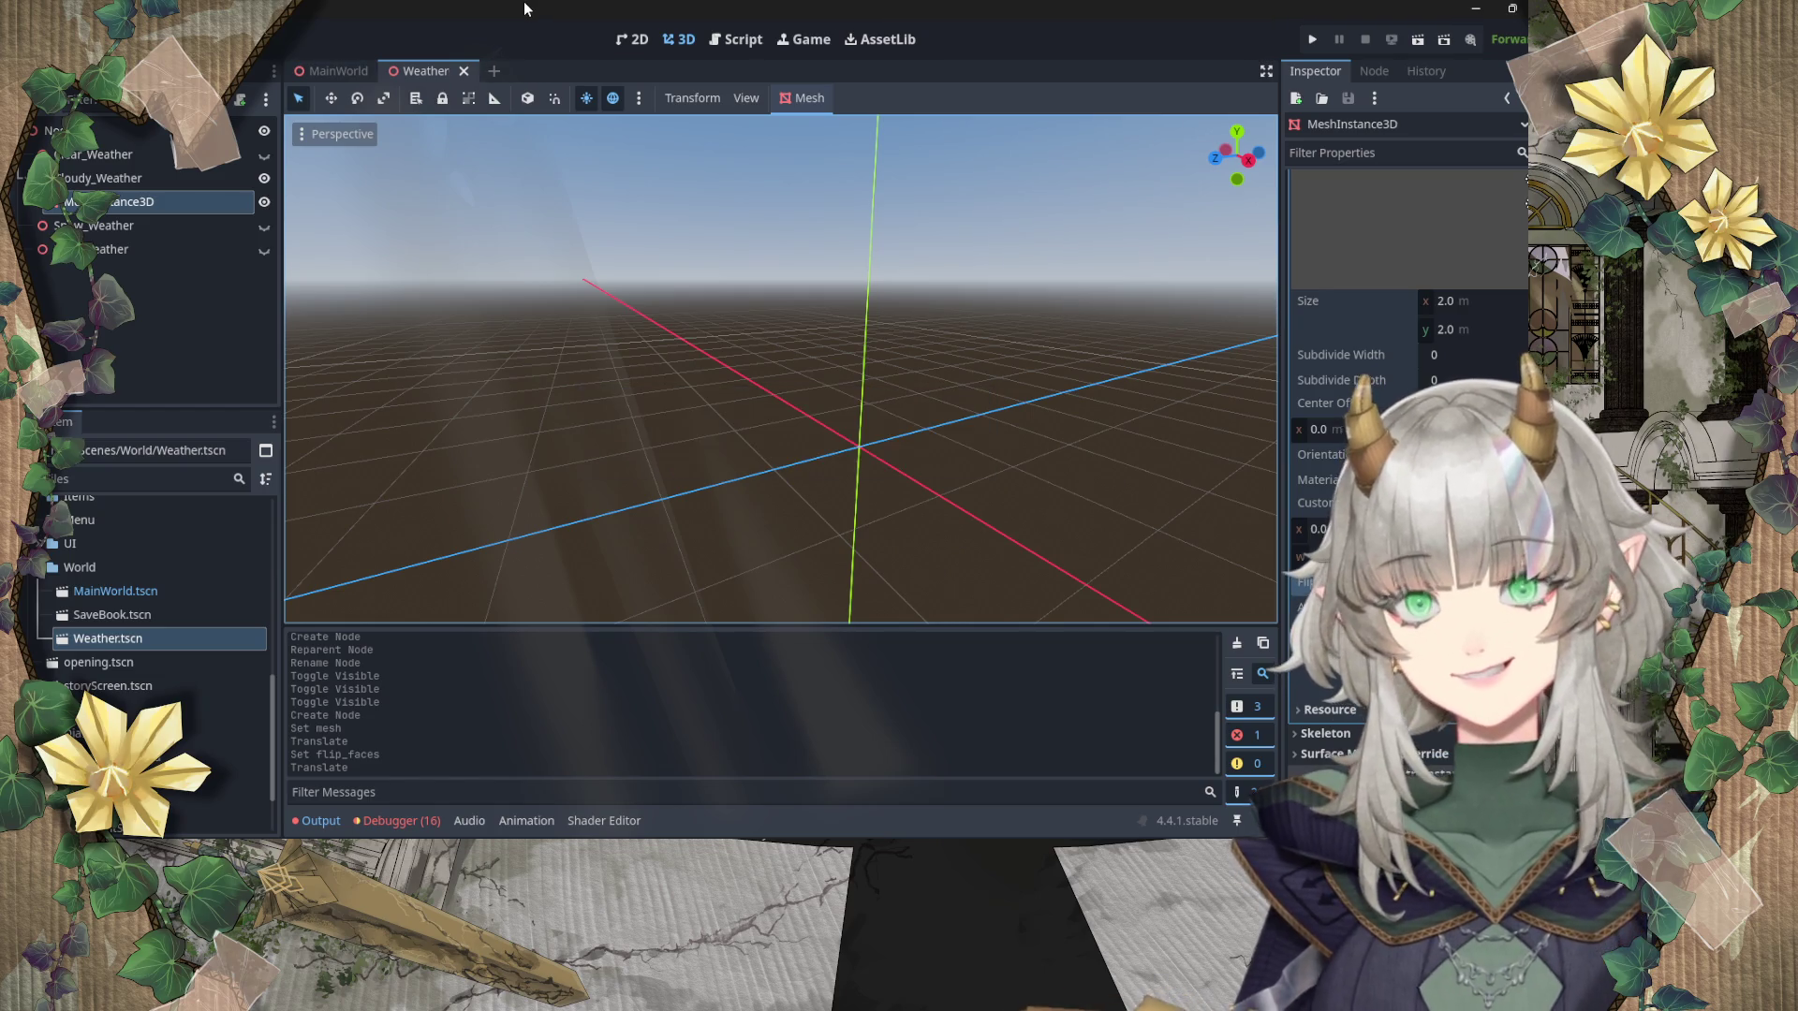
Step: Rename the Weather scene's root Node3D to Weather_System
left_click(124, 187)
scroll(654, 308, "down", 5)
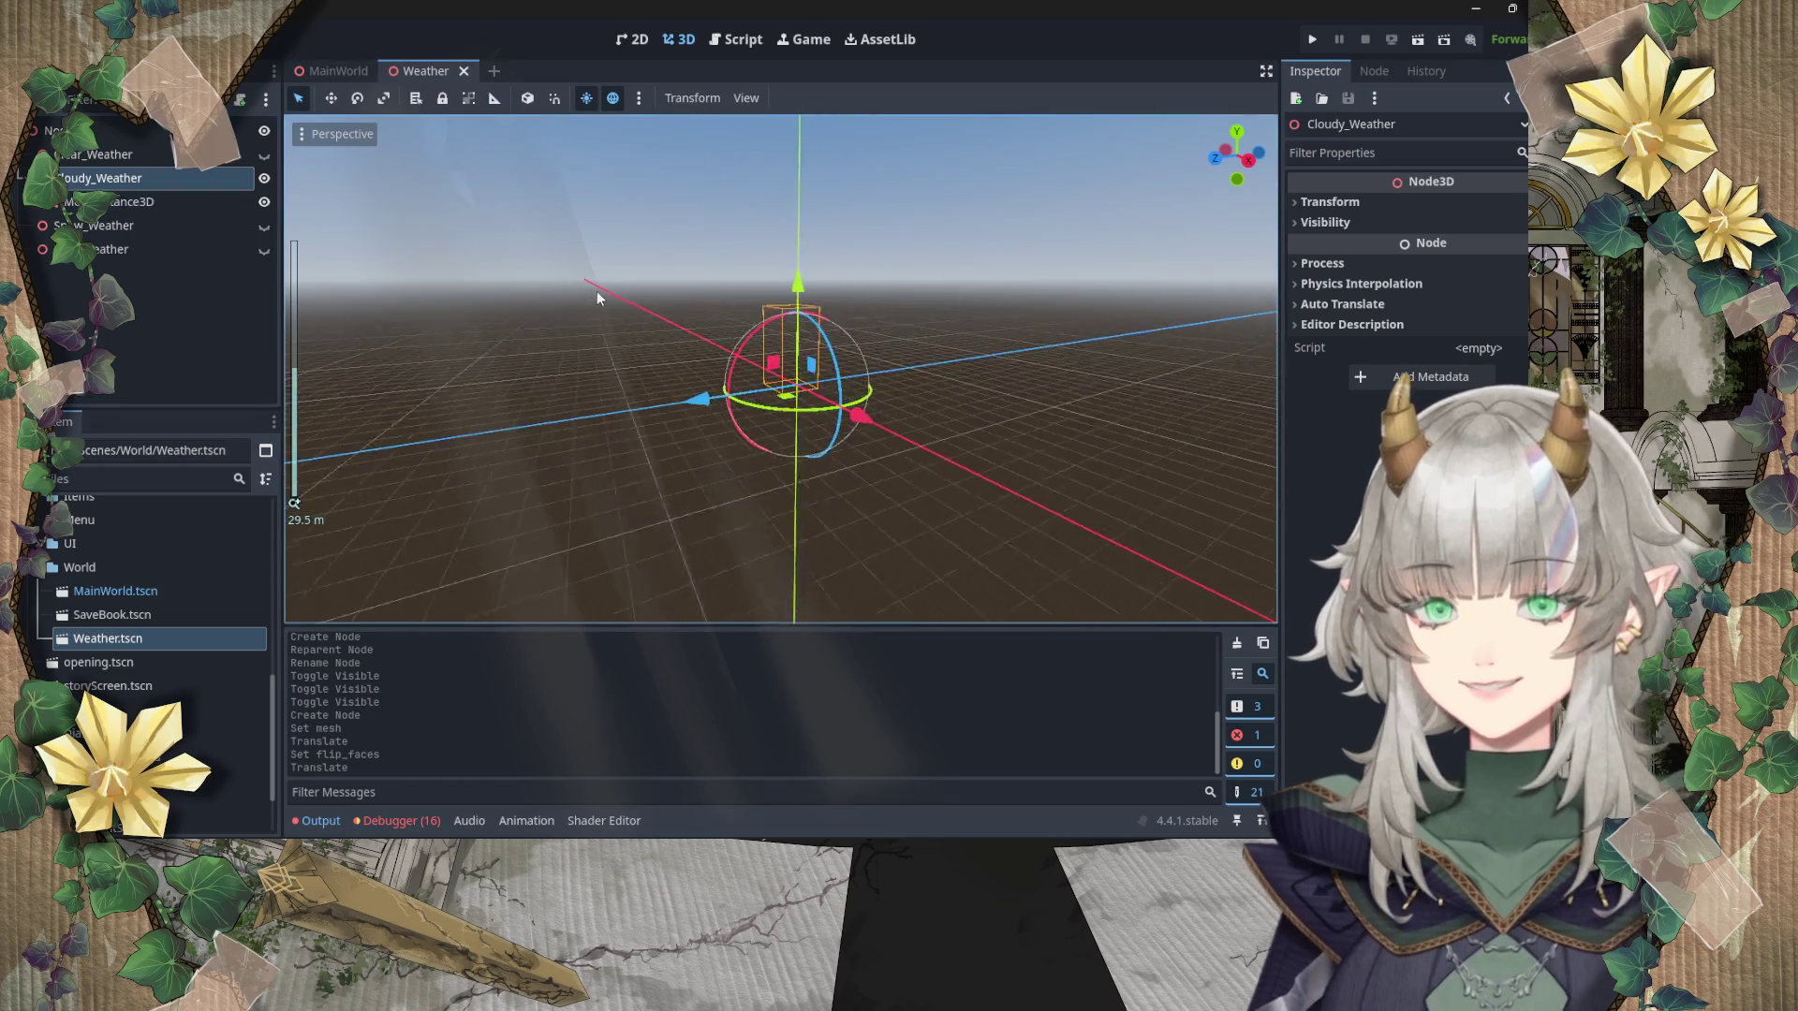
left_click(144, 202)
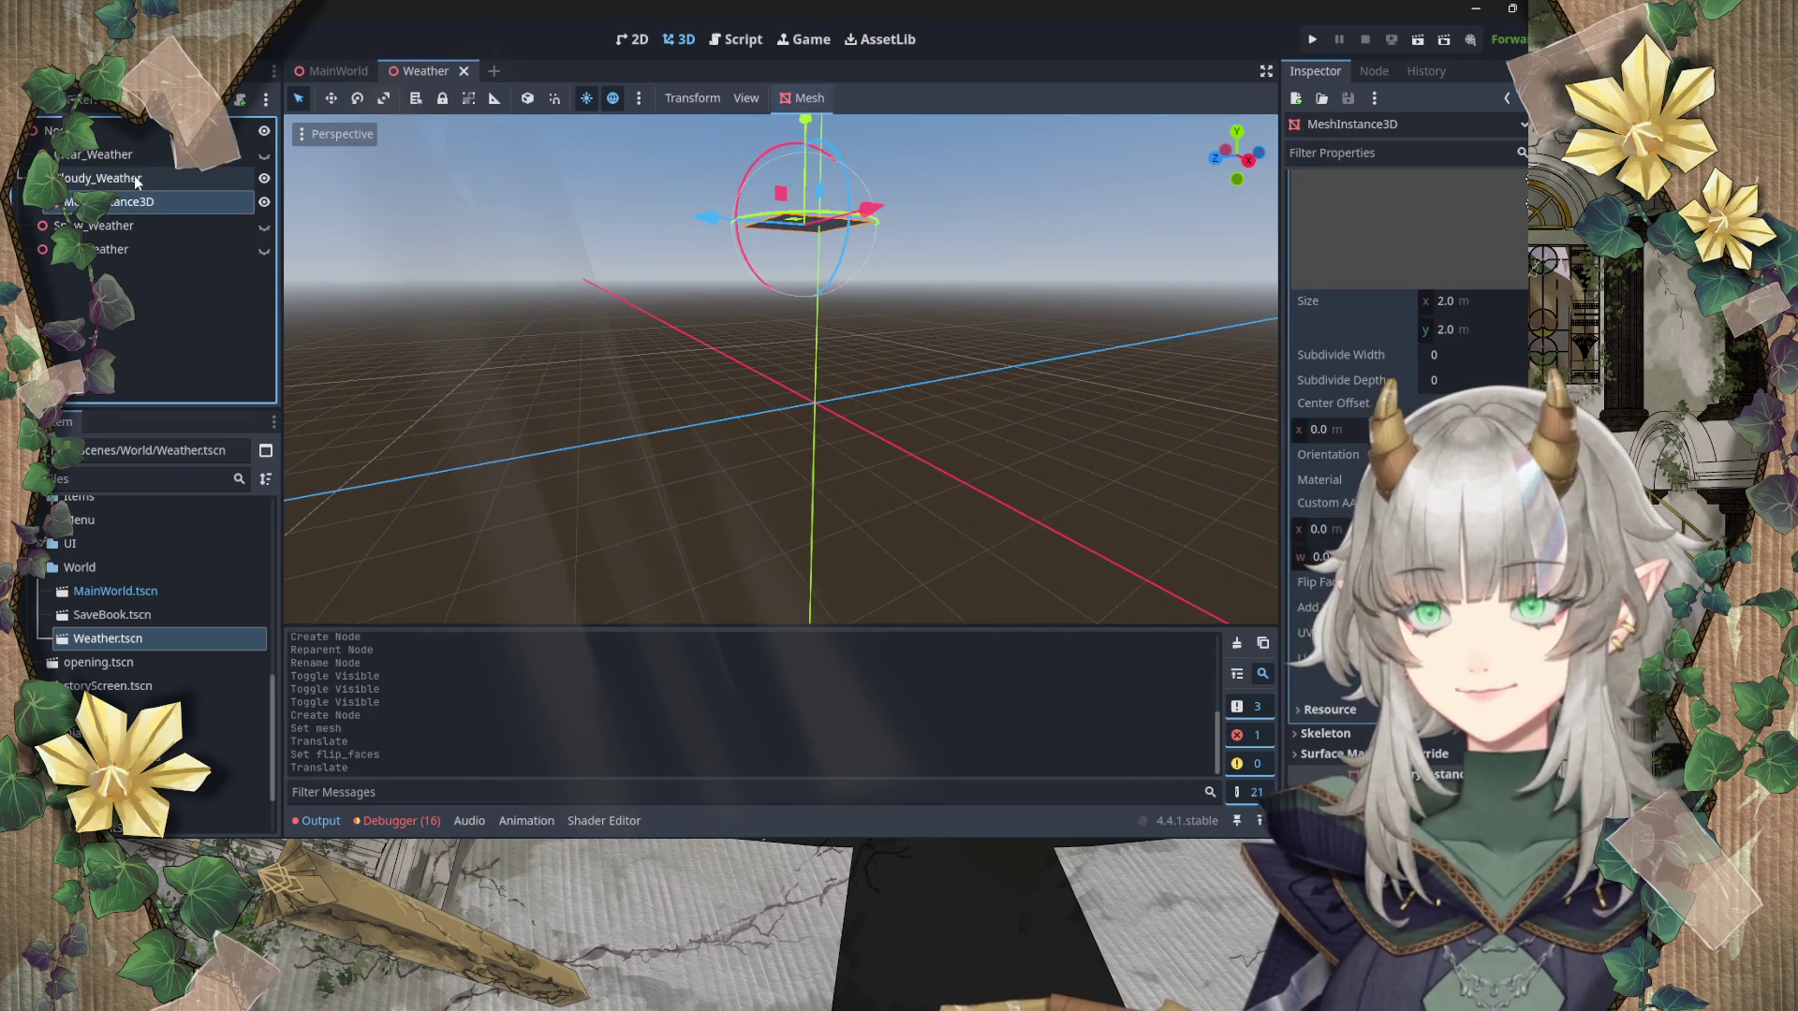
left_click(135, 179)
left_click(103, 131)
right_click(106, 132)
key("Escape")
double_click(93, 131)
type("We")
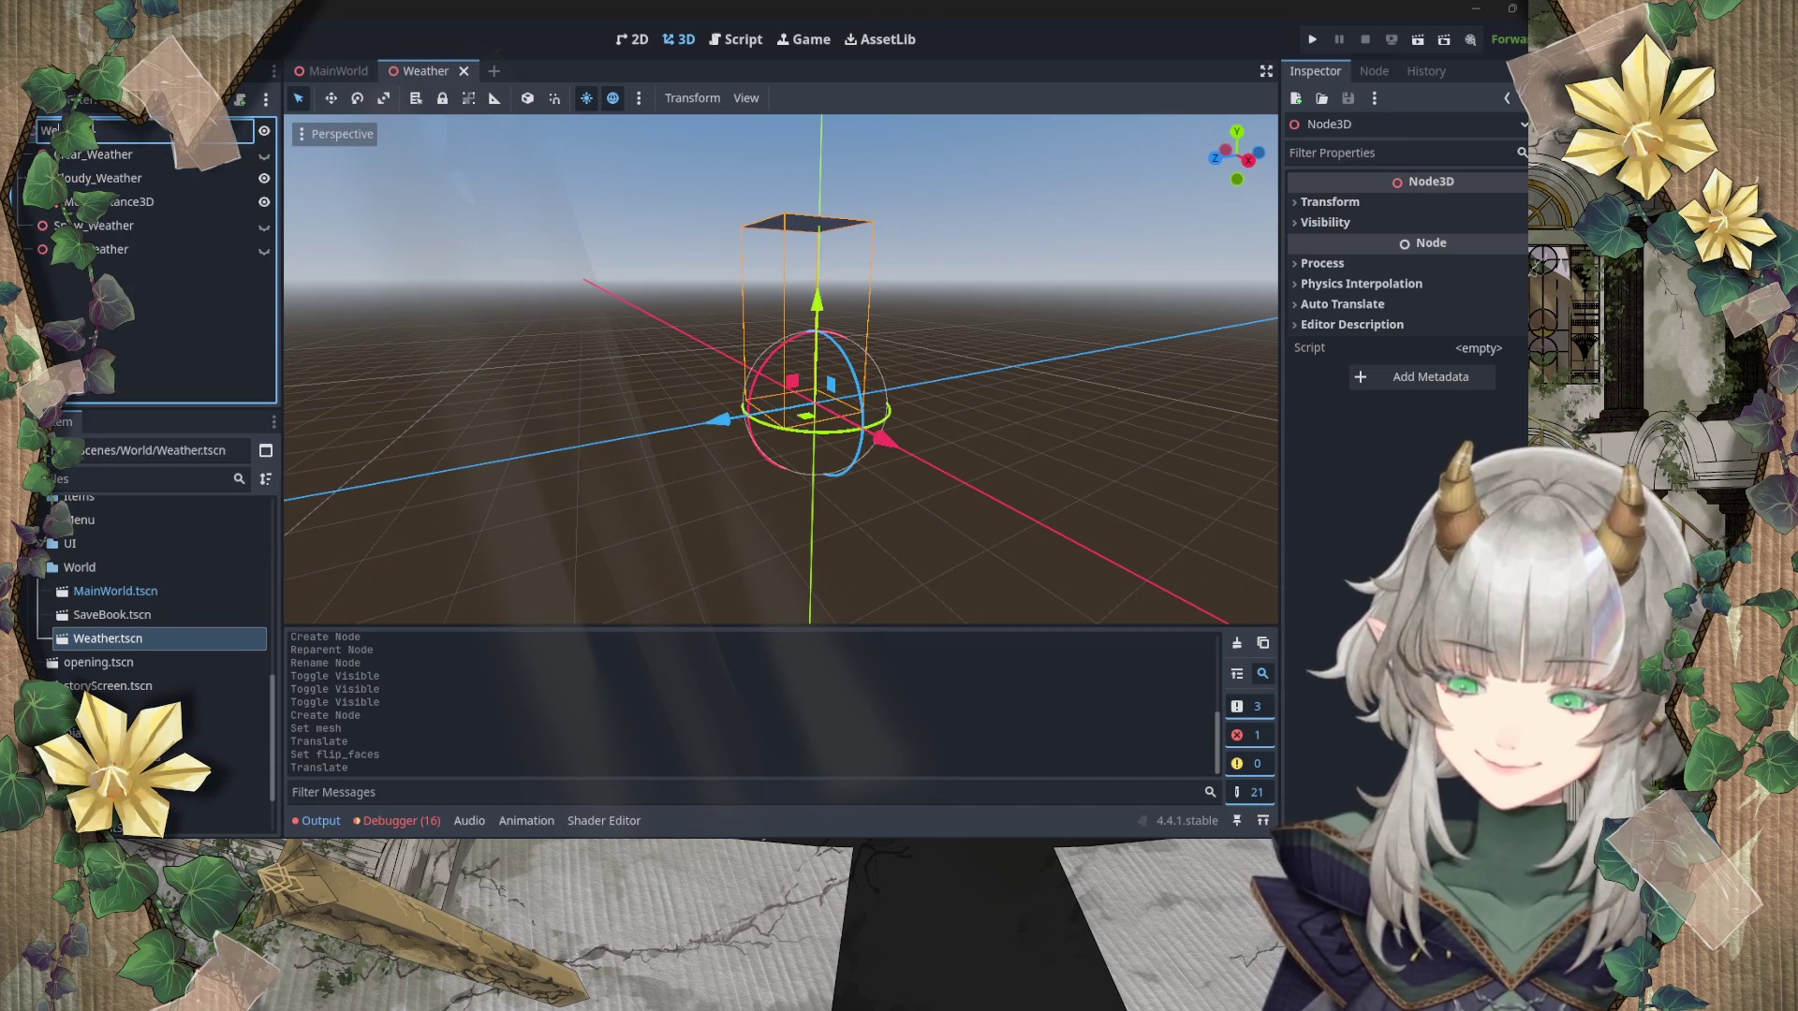
type("ather_System")
key("Return")
right_click(123, 133)
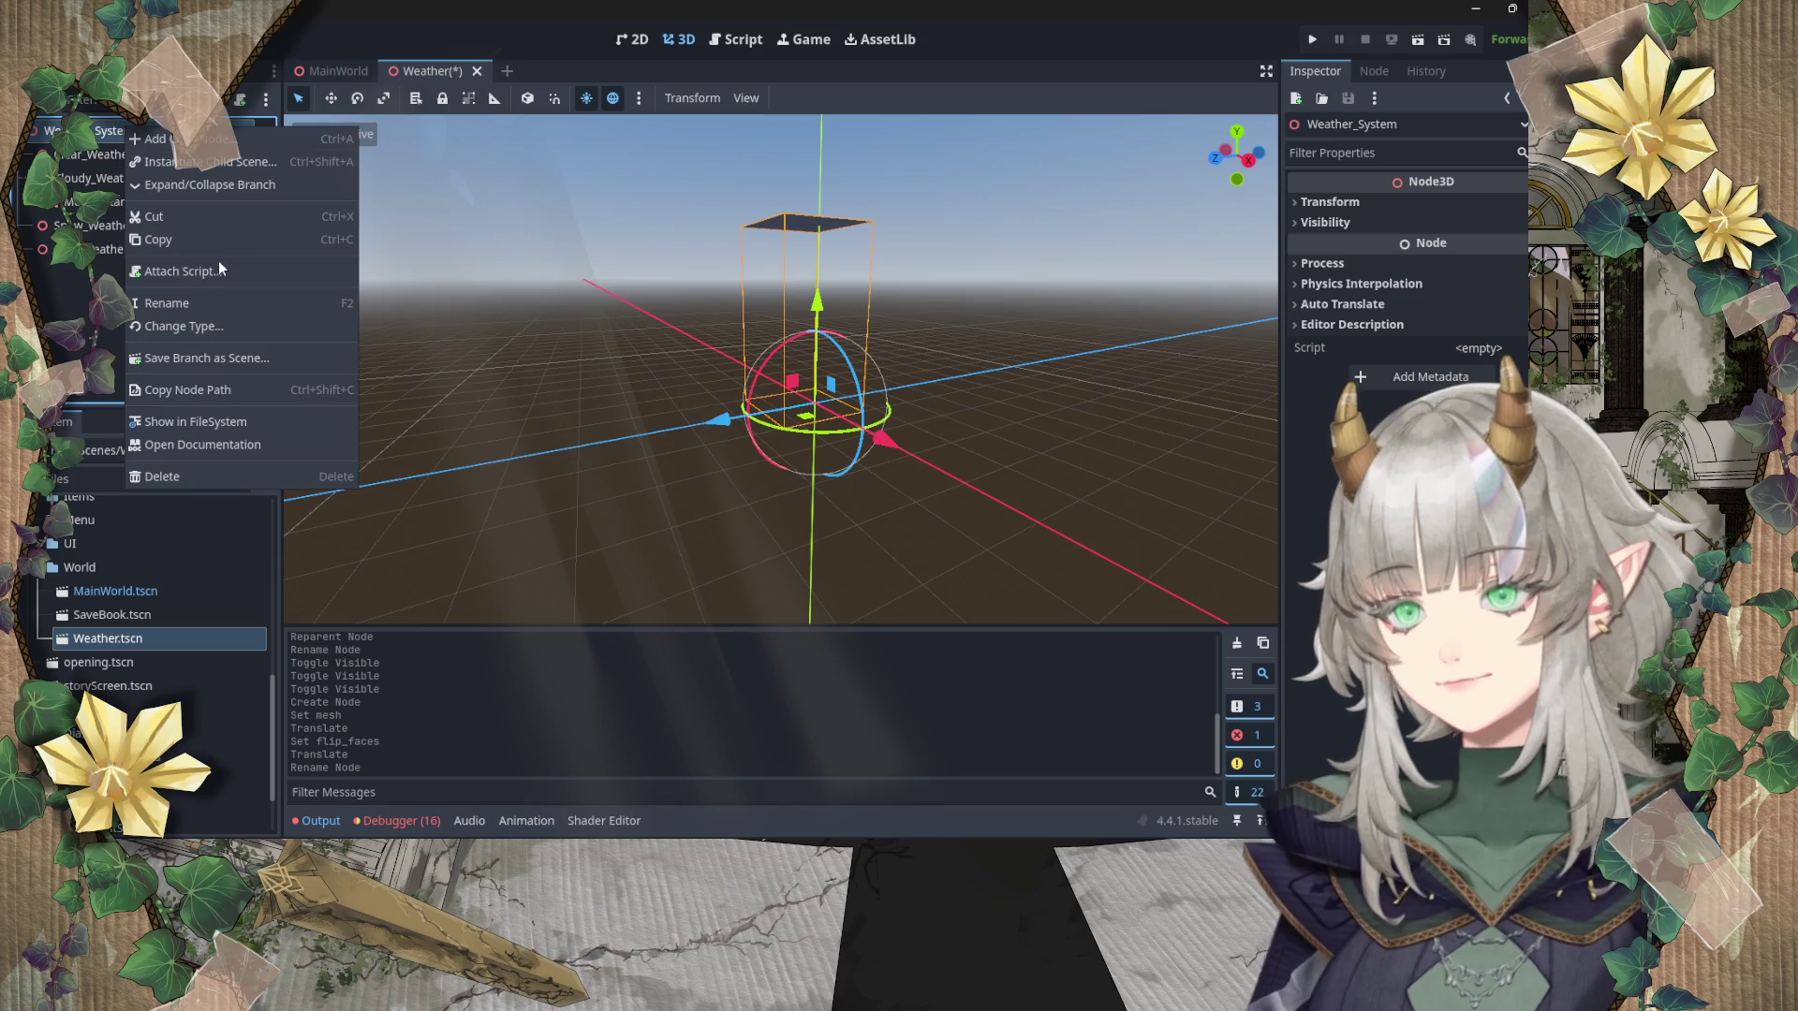
Step: Attach a new script named WeatherManager.gd to the Weather_System node
left_click(222, 271)
left_click_drag(834, 275, 785, 275)
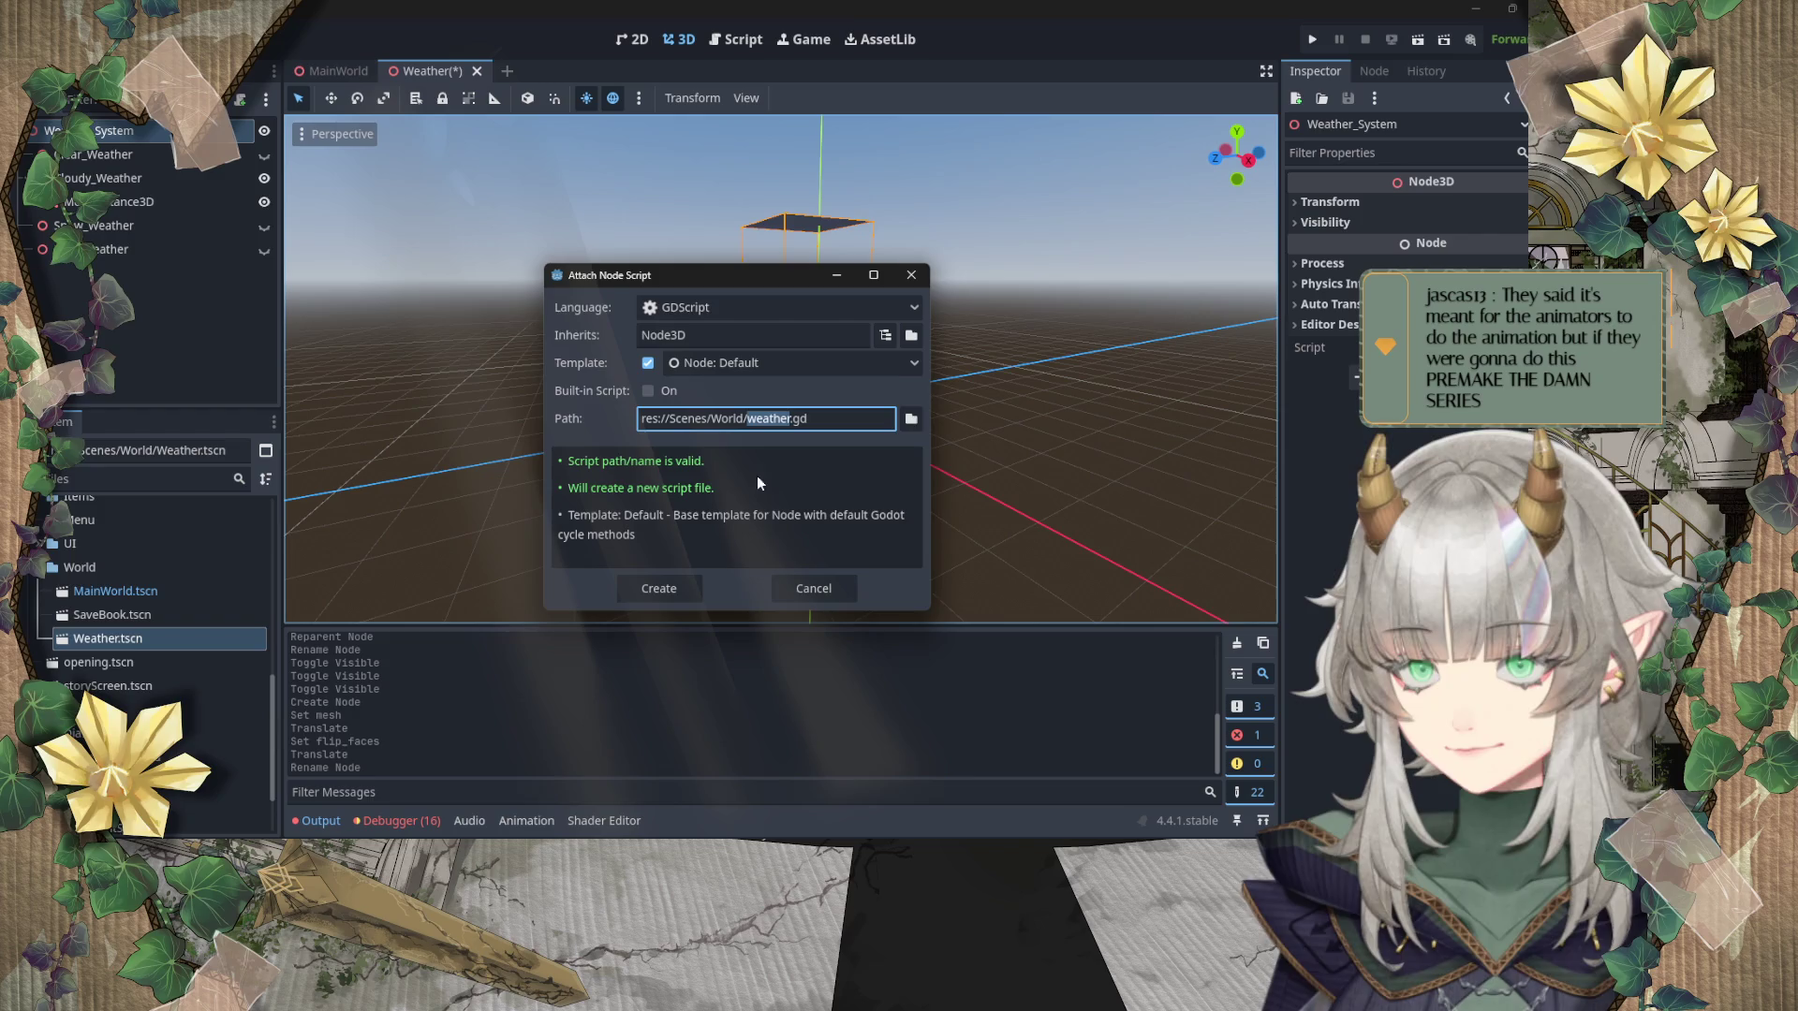
key("End")
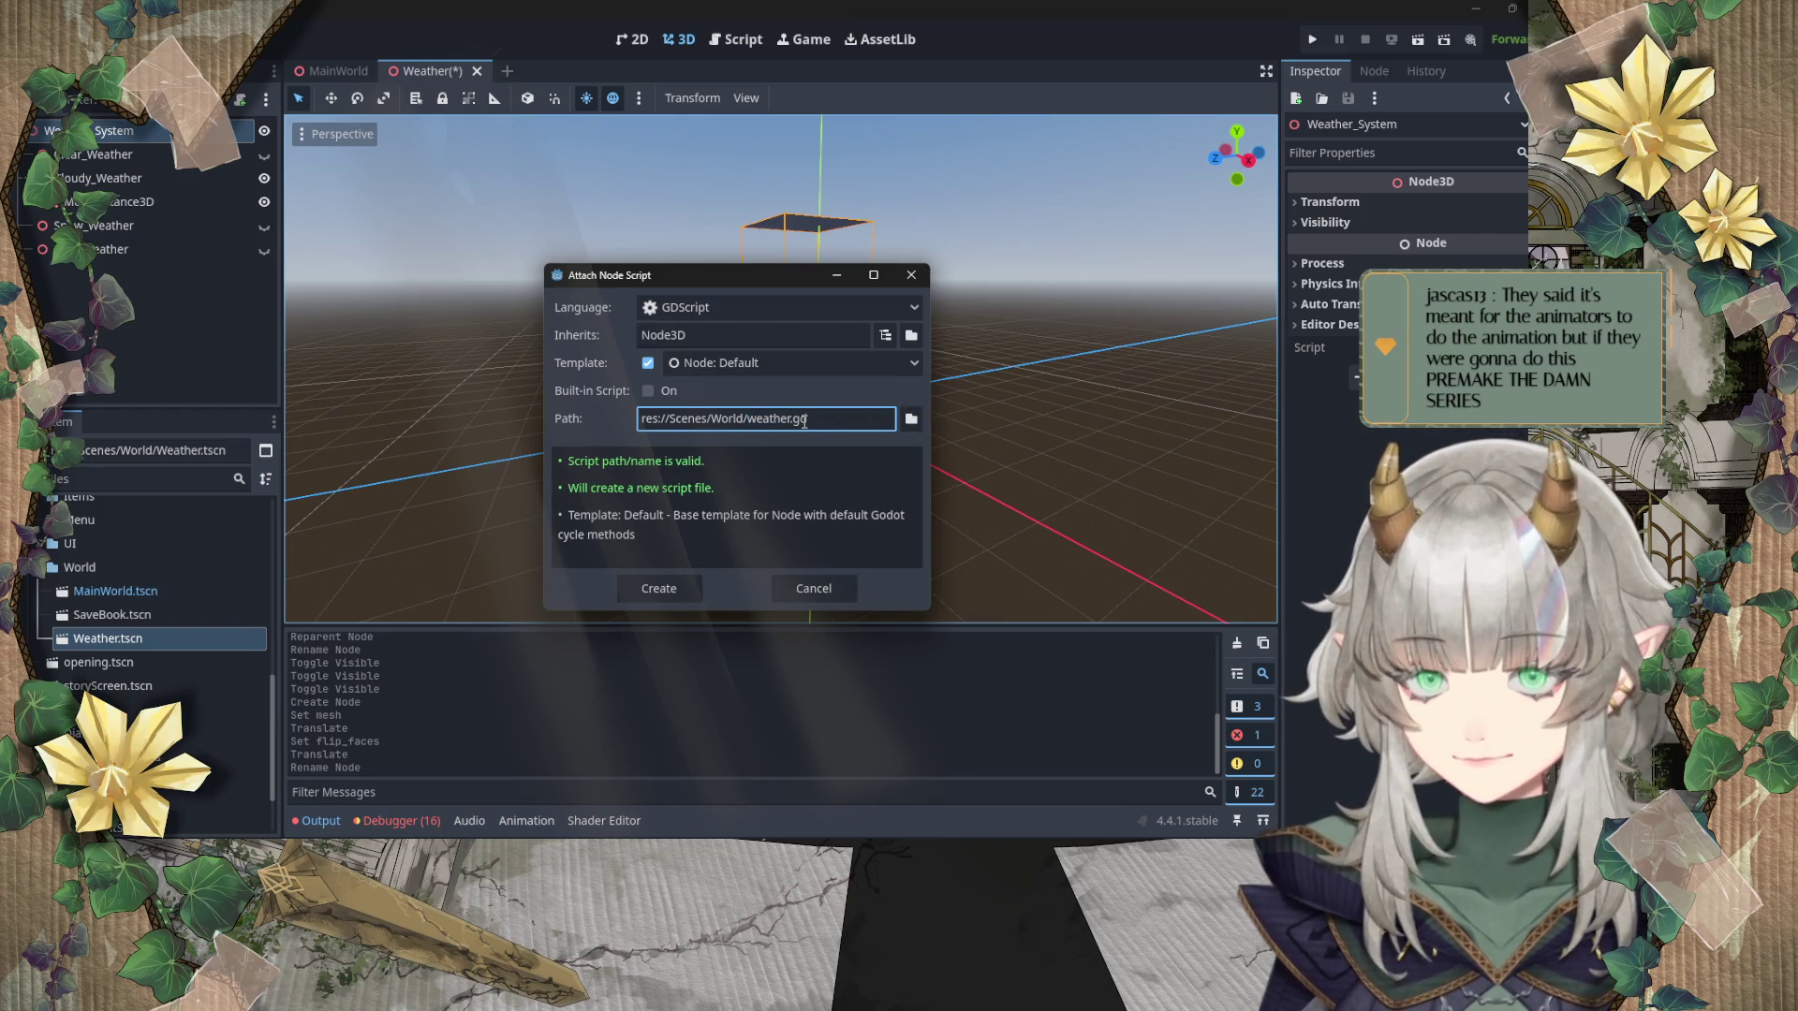
key("BackSpace")
key("BackSpace")
key("BackSpace")
type("WeatherMang")
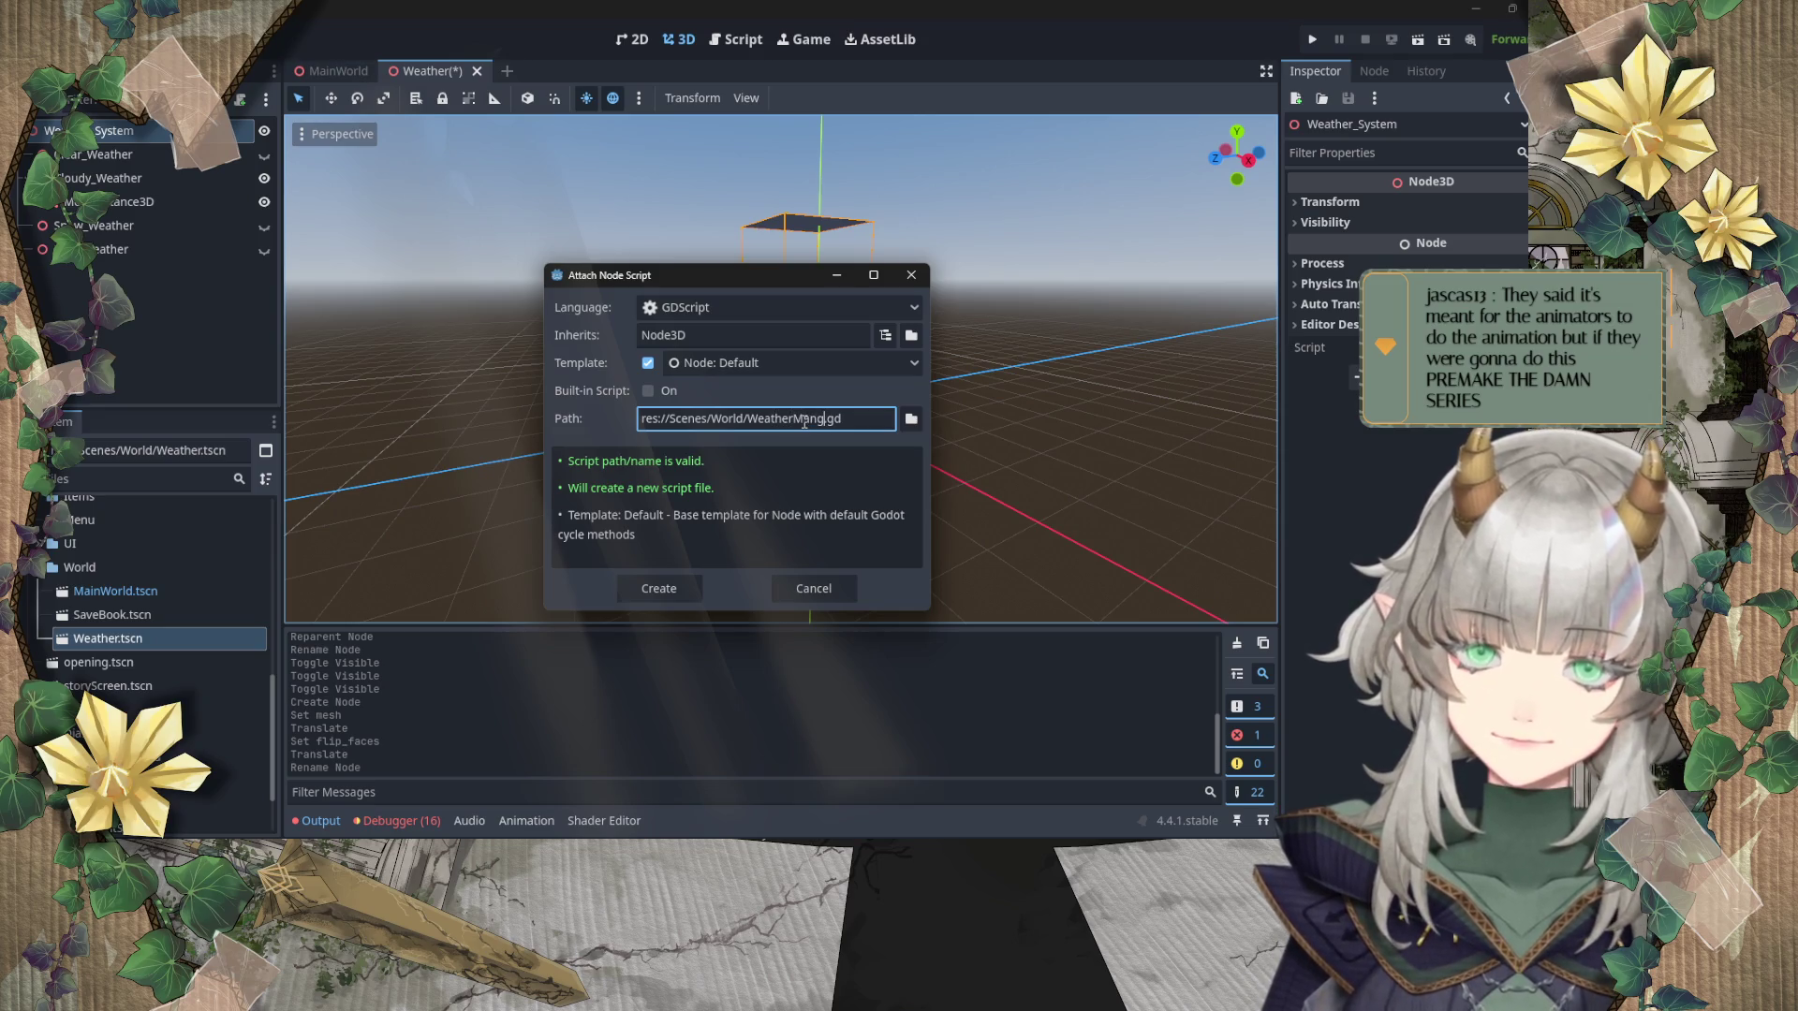
key("BackSpace")
type("ag")
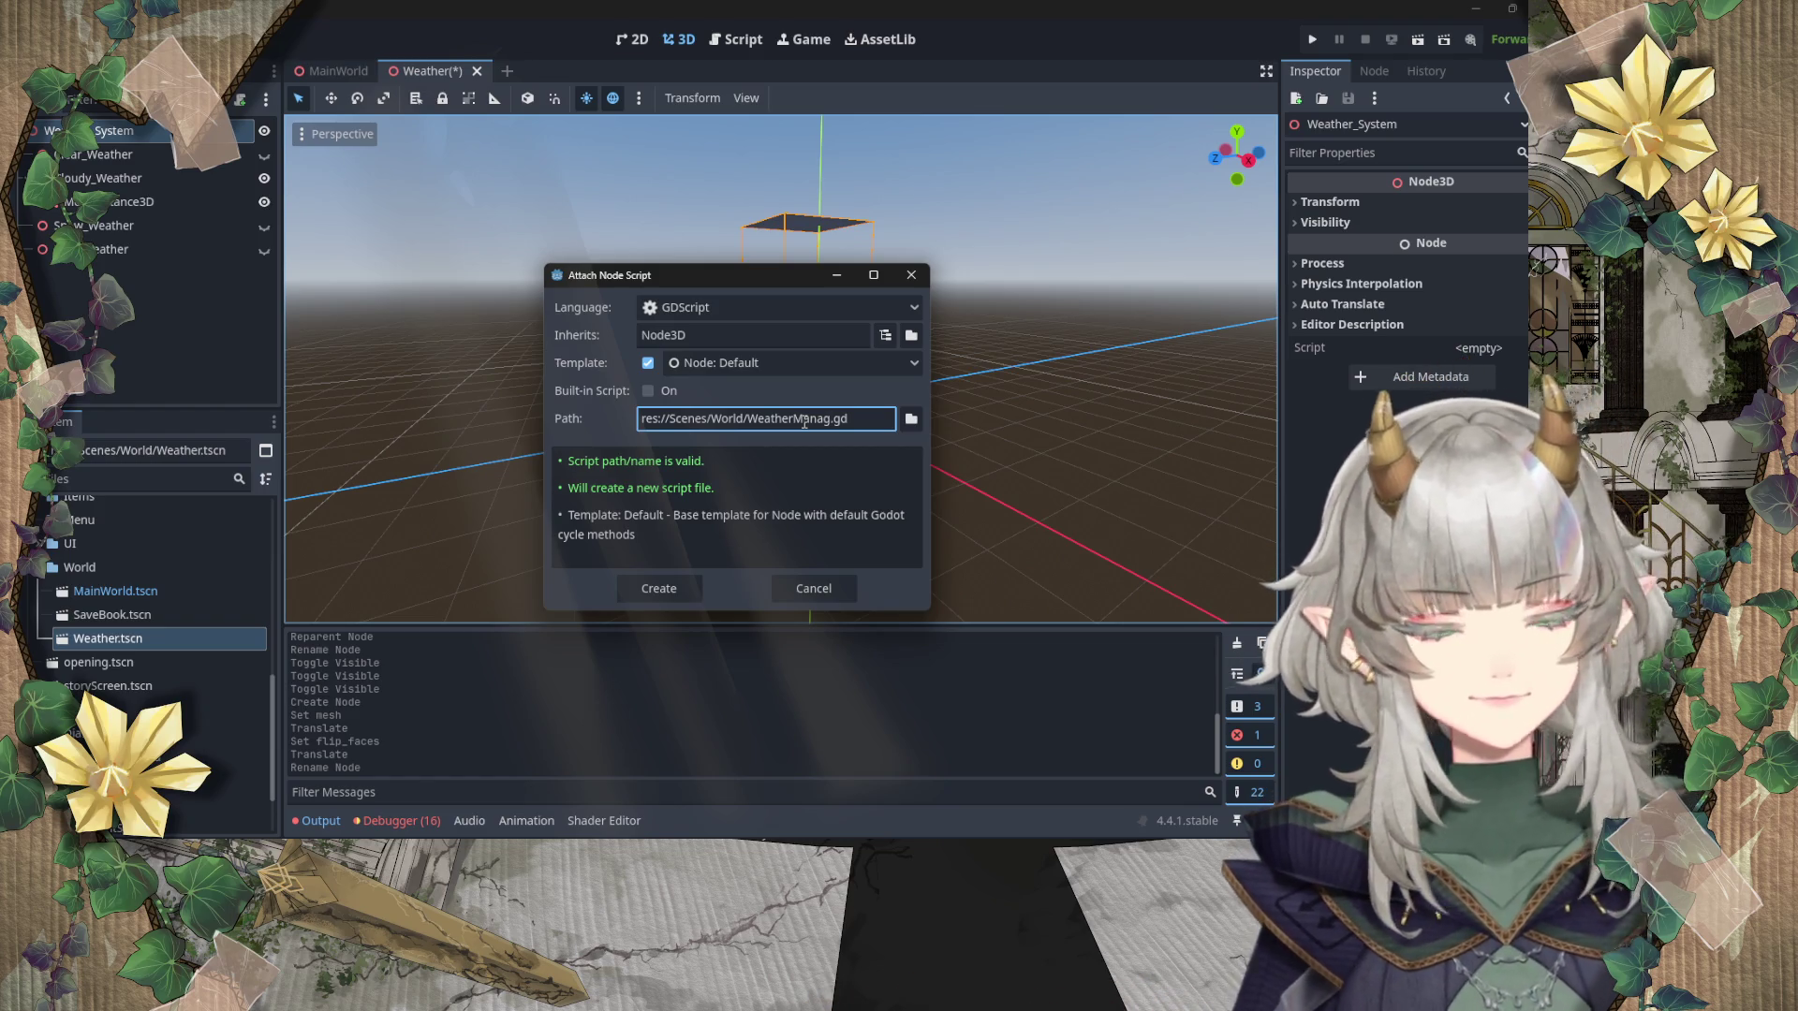
type("er")
left_click(659, 589)
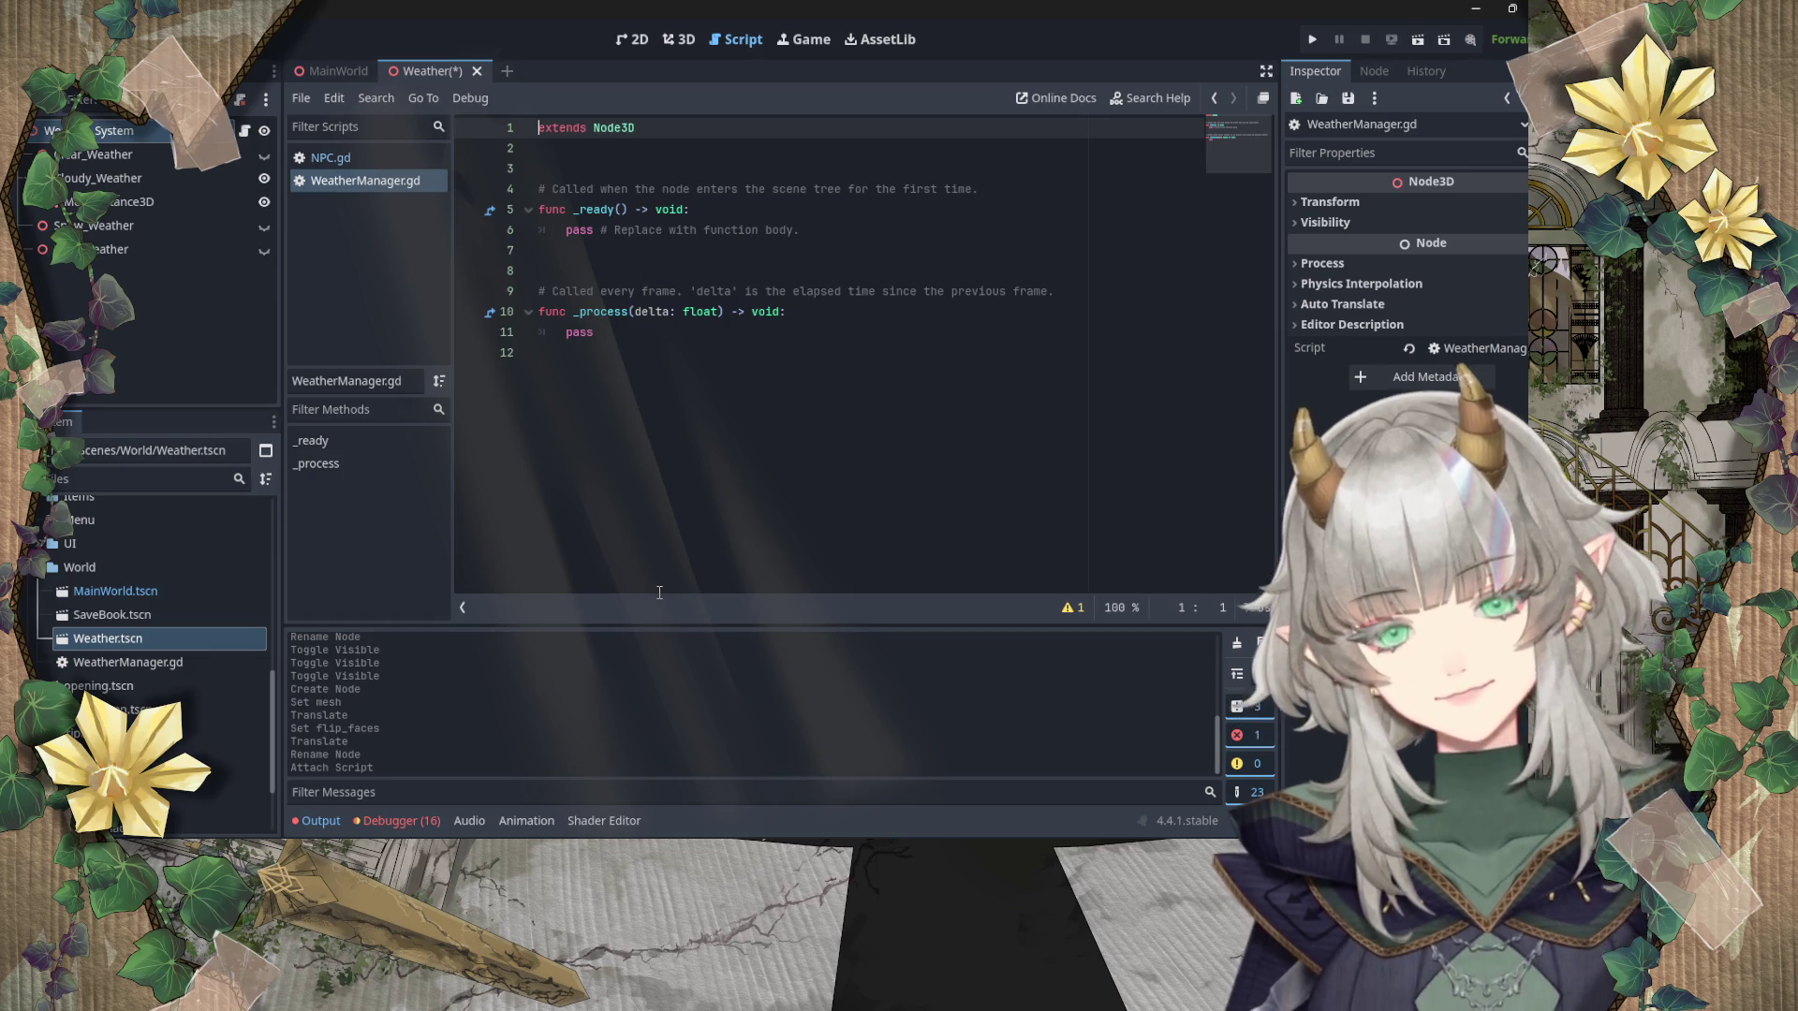
left_click(659, 592)
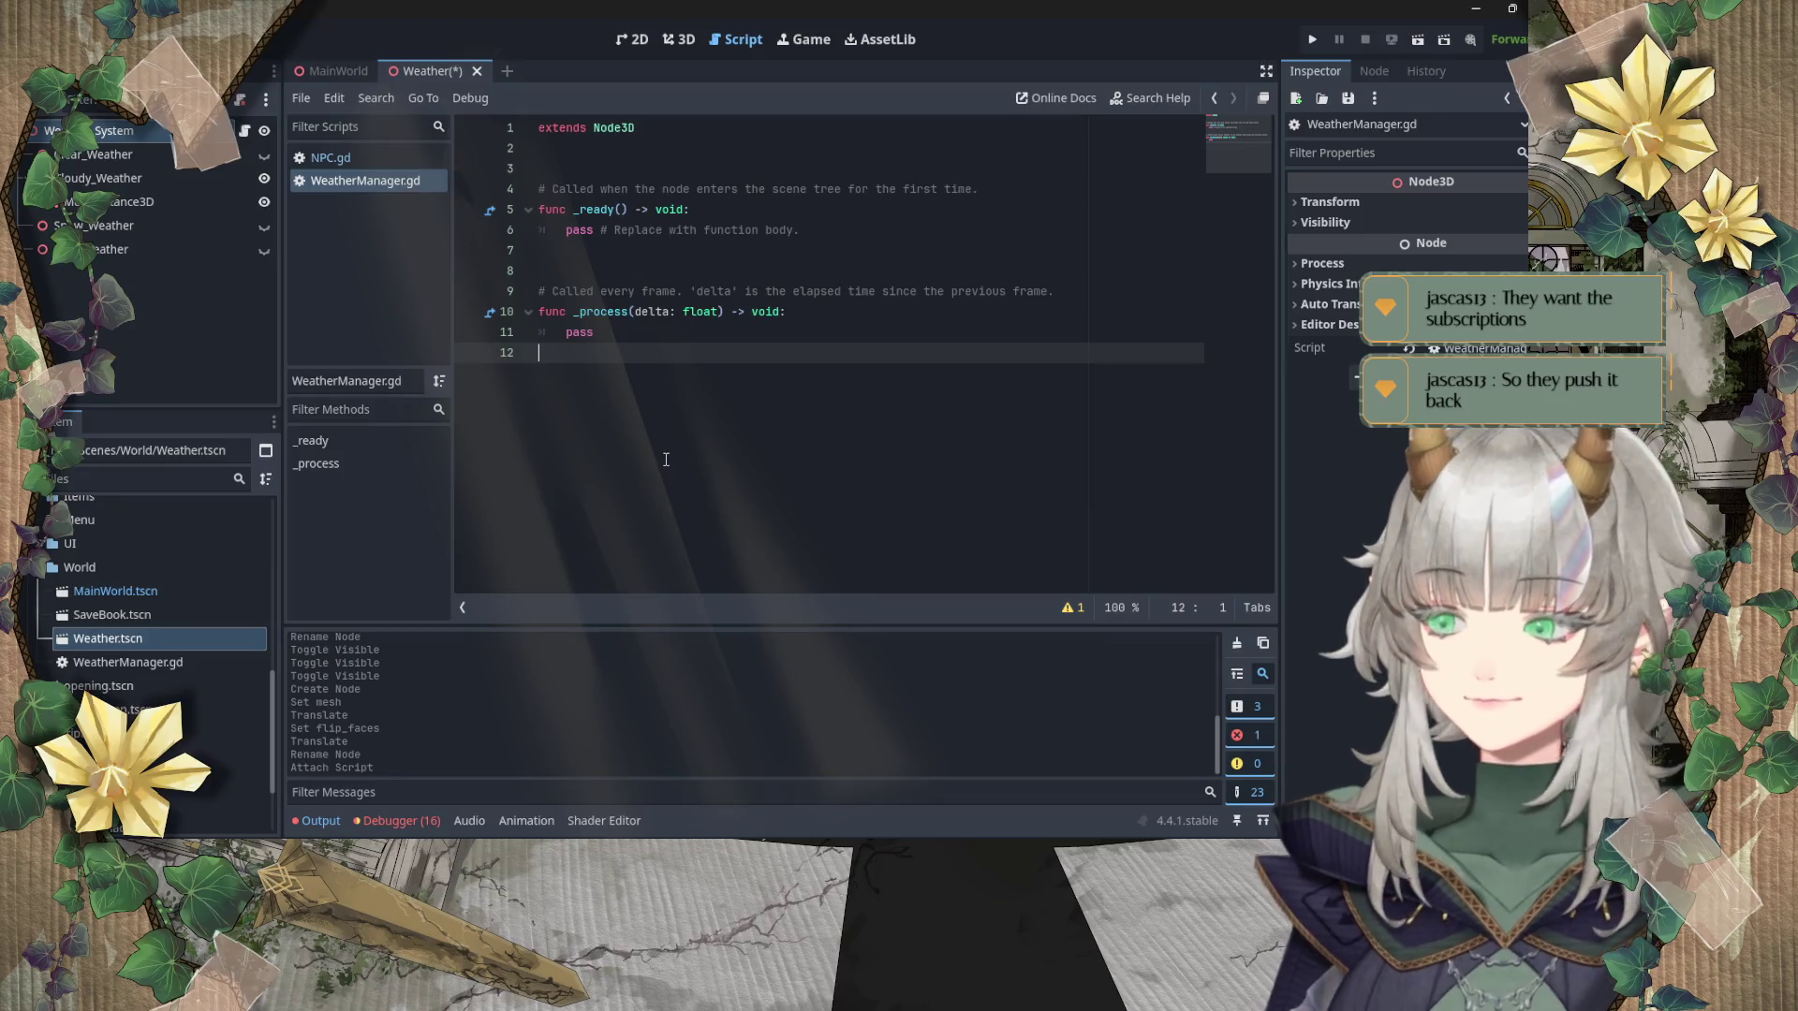
left_click(605, 271)
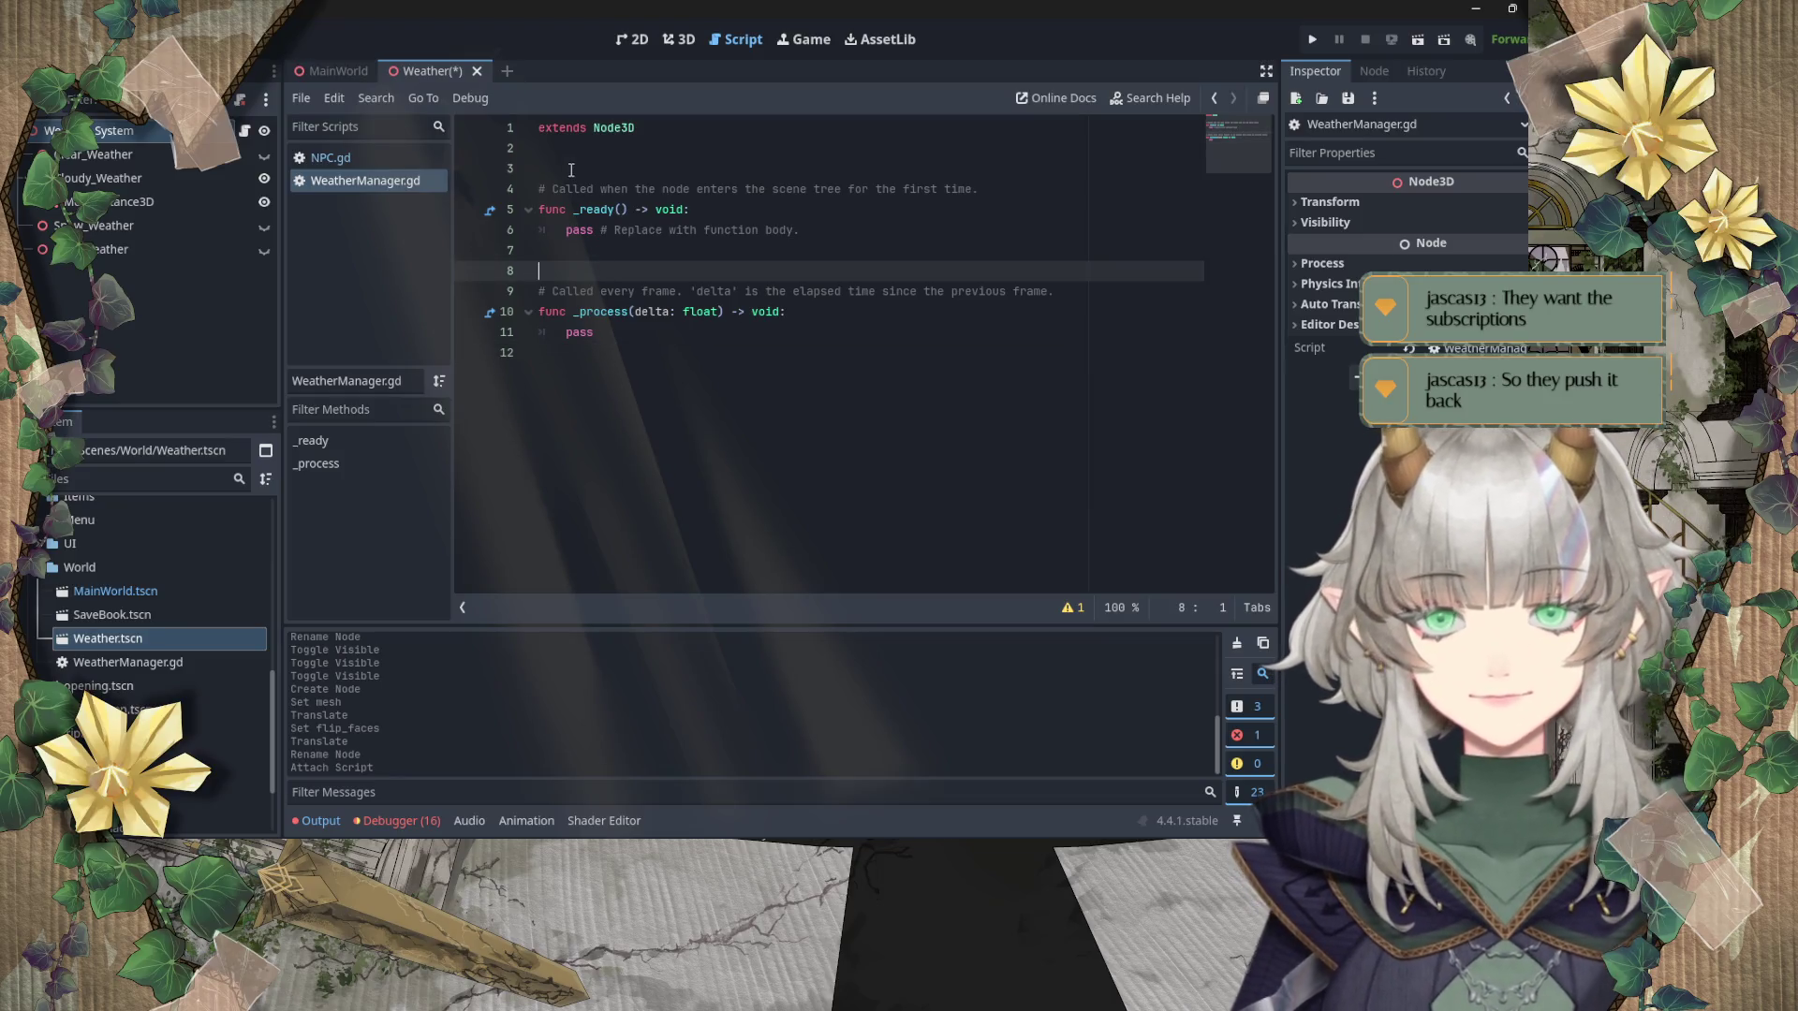
left_click(538, 188)
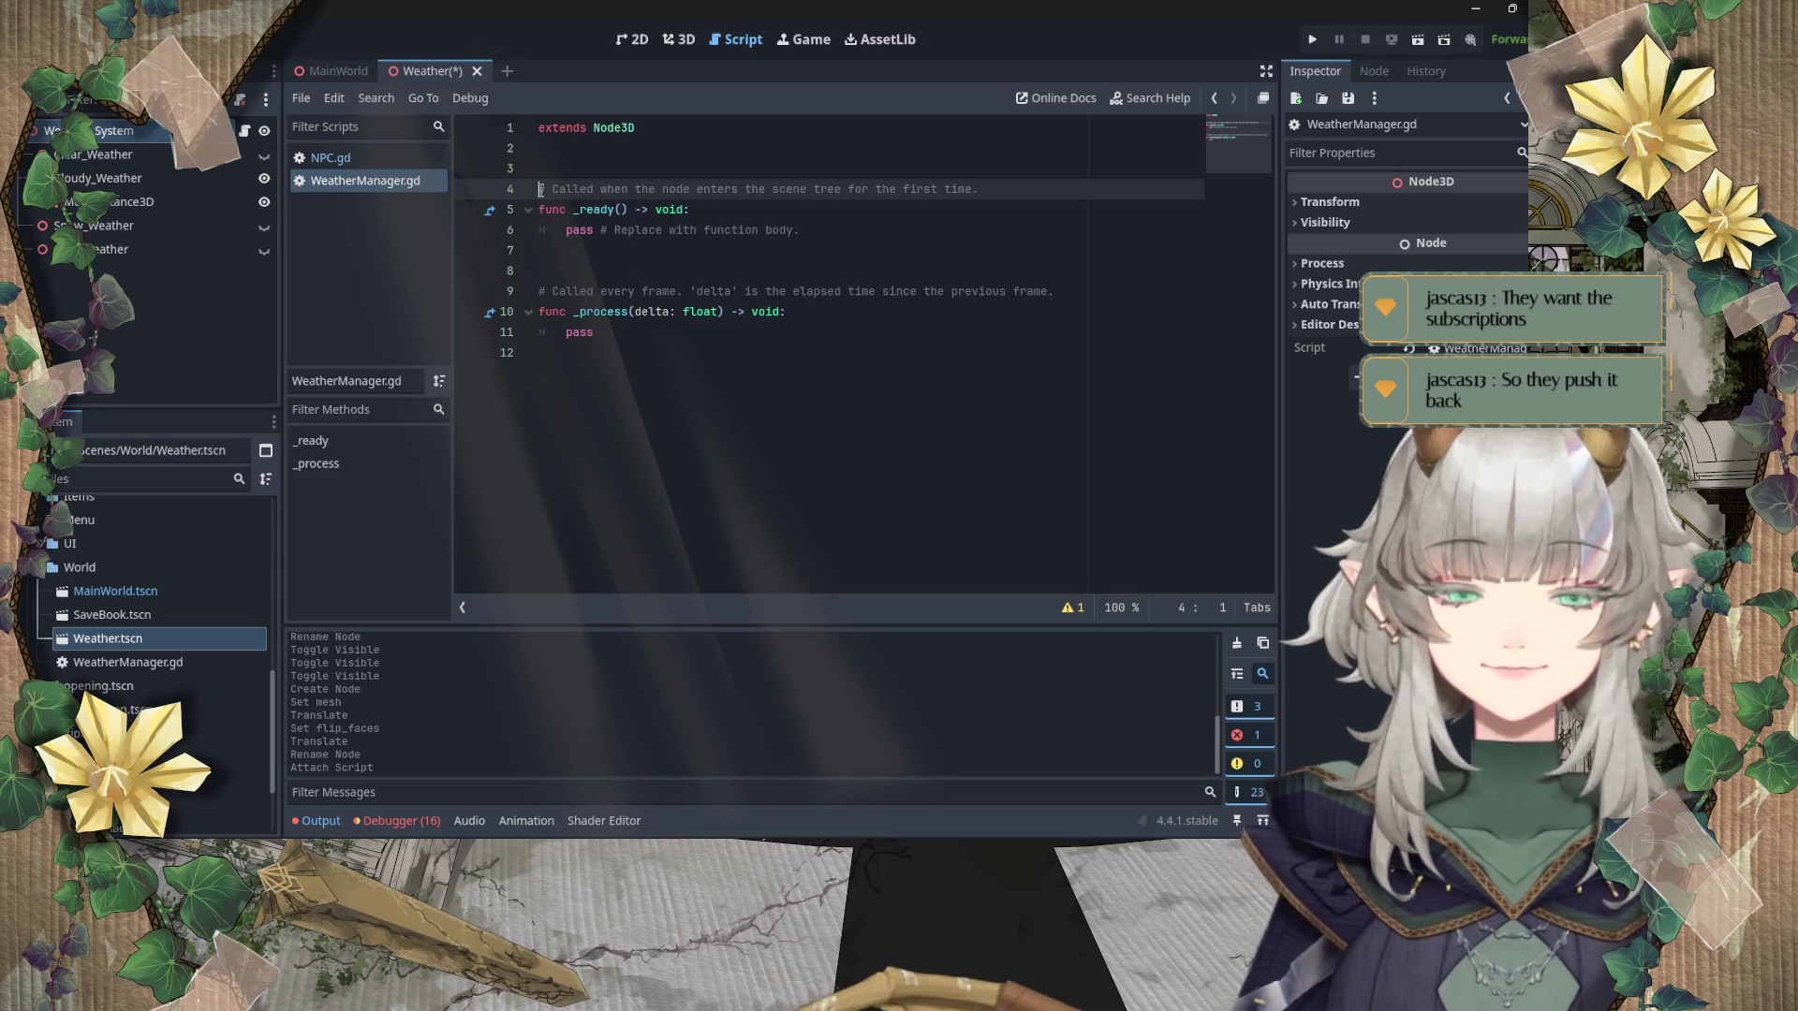
mouse_move(540, 188)
left_mouse_down()
mouse_move(613, 360)
mouse_move(613, 338)
mouse_move(644, 339)
mouse_move(553, 292)
mouse_move(535, 192)
left_mouse_up()
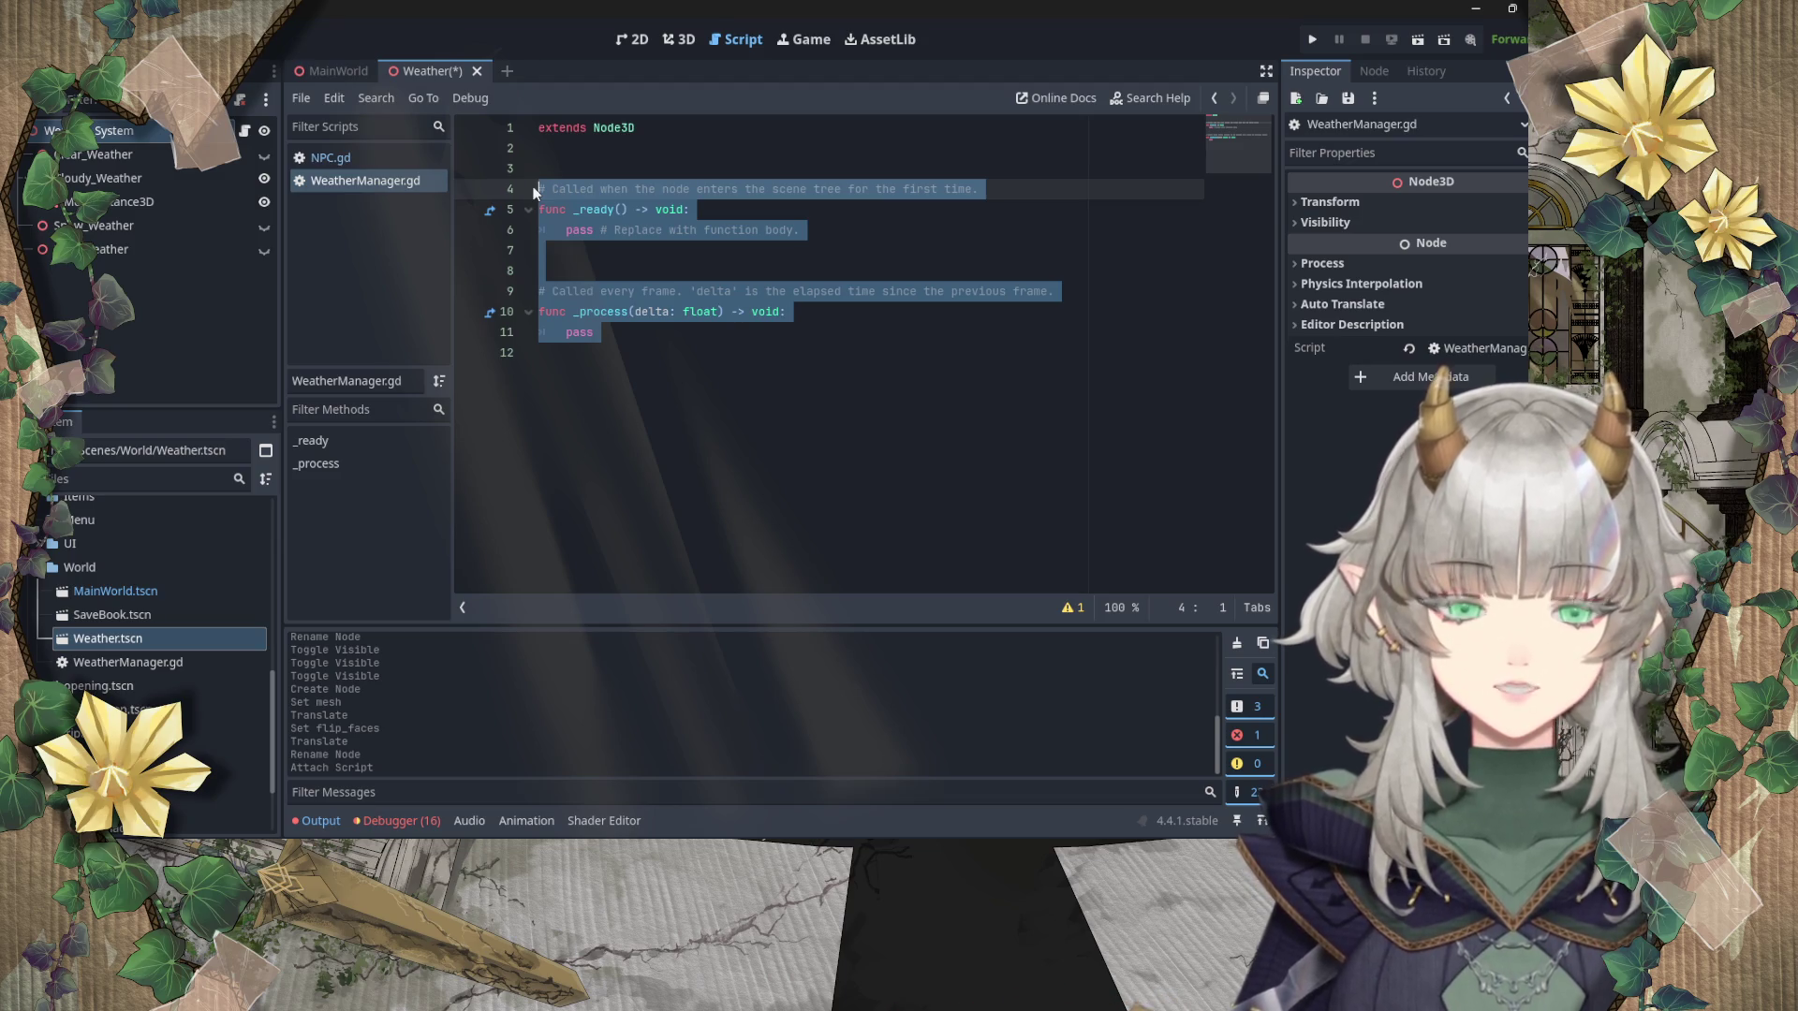
key("Return")
key("ctrl+z")
key("ctrl+z")
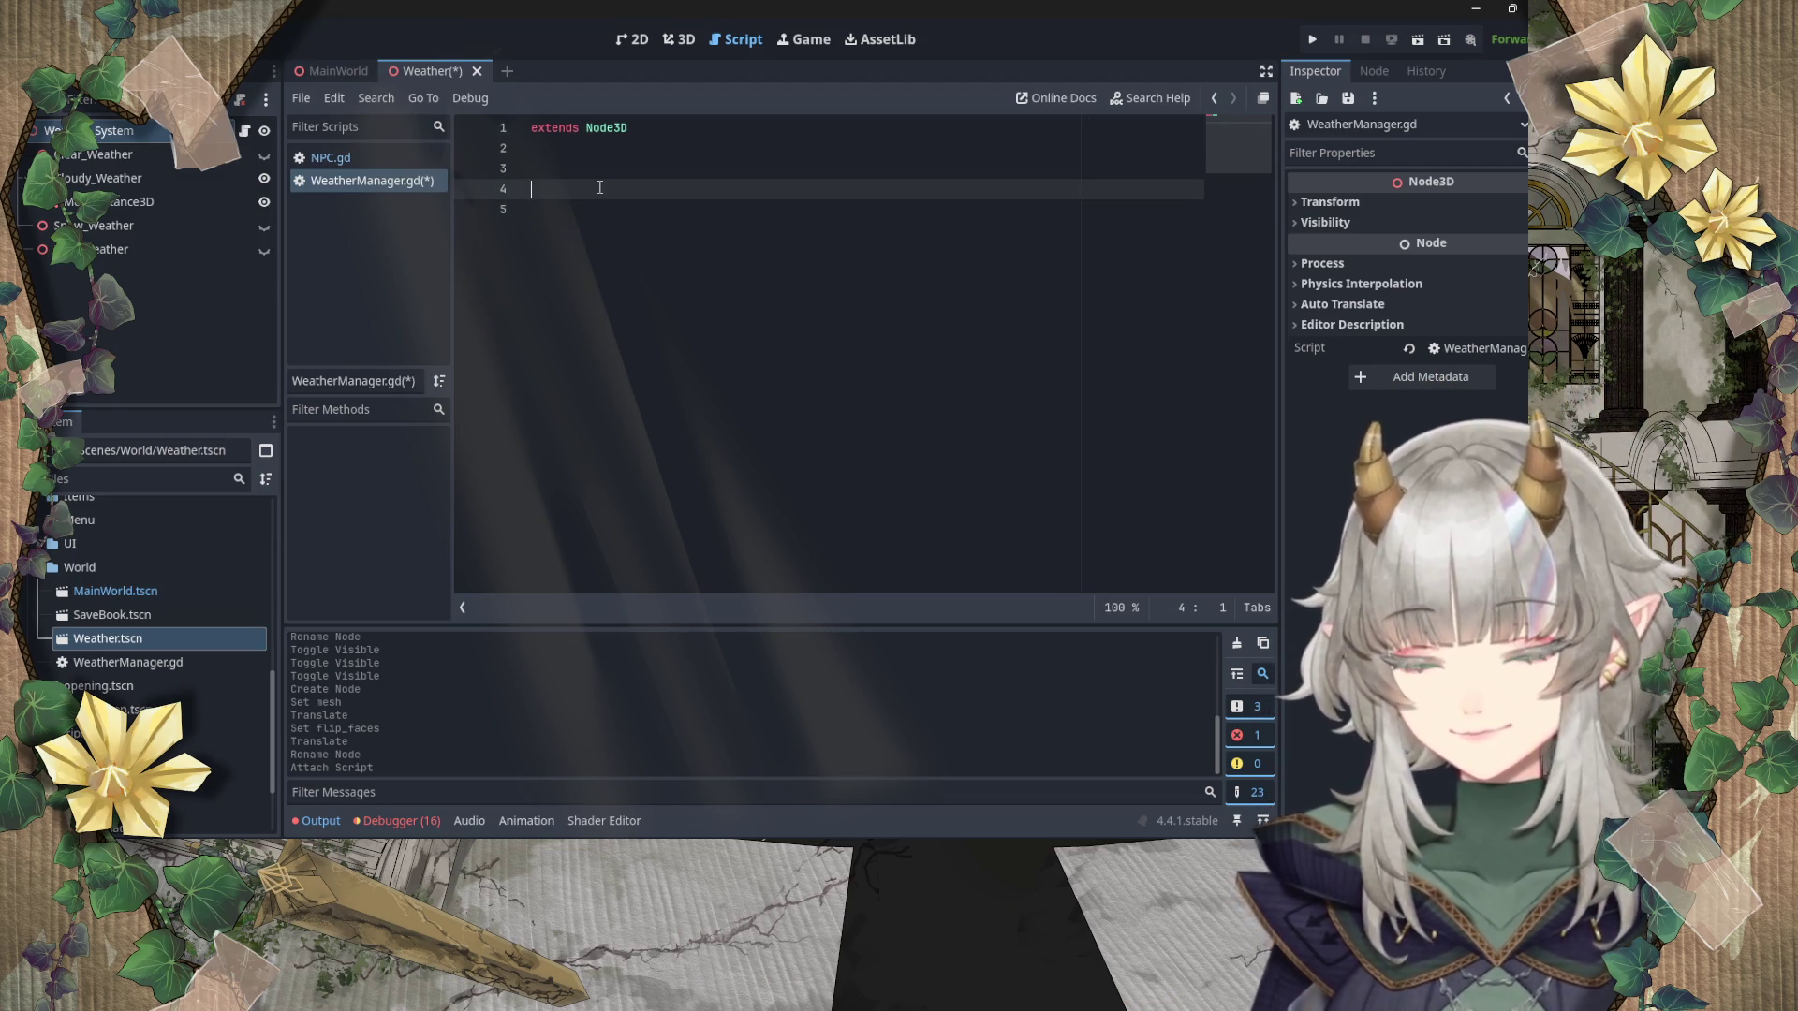
left_click(673, 225)
key("ctrl+s")
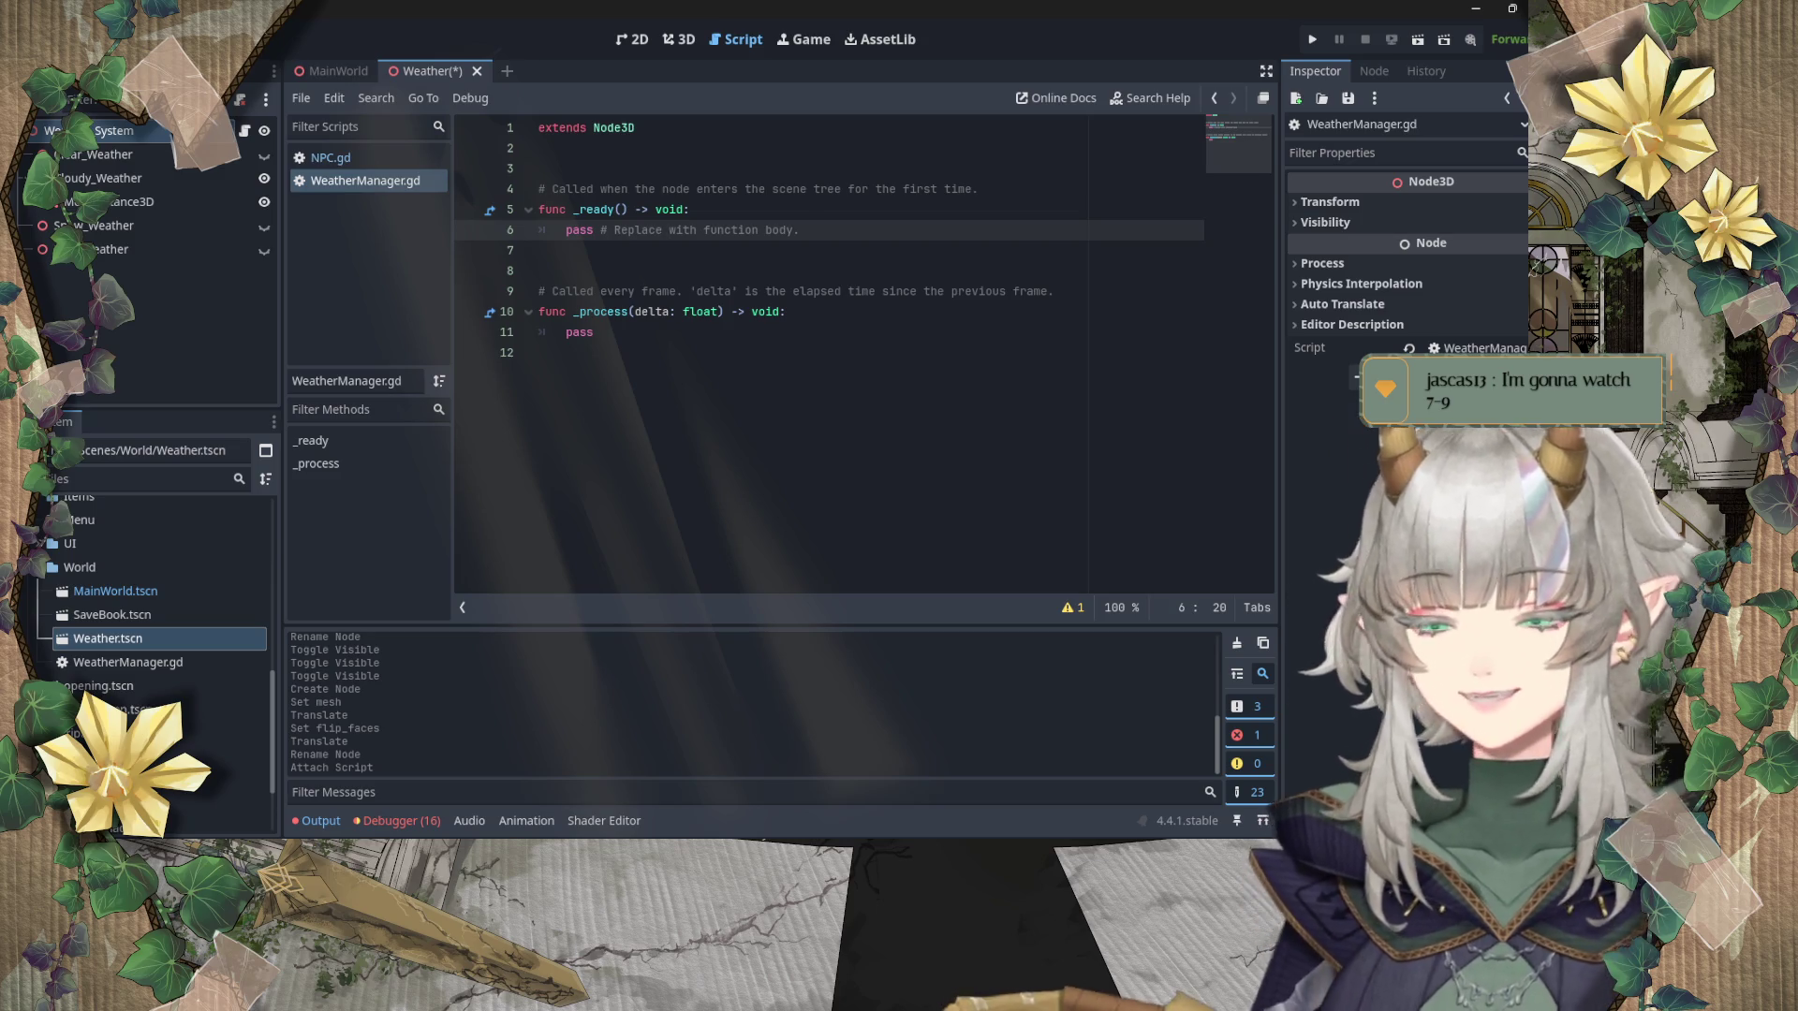
Step: Place the caret on empty line 8 of WeatherManager.gd
left_click(689, 269)
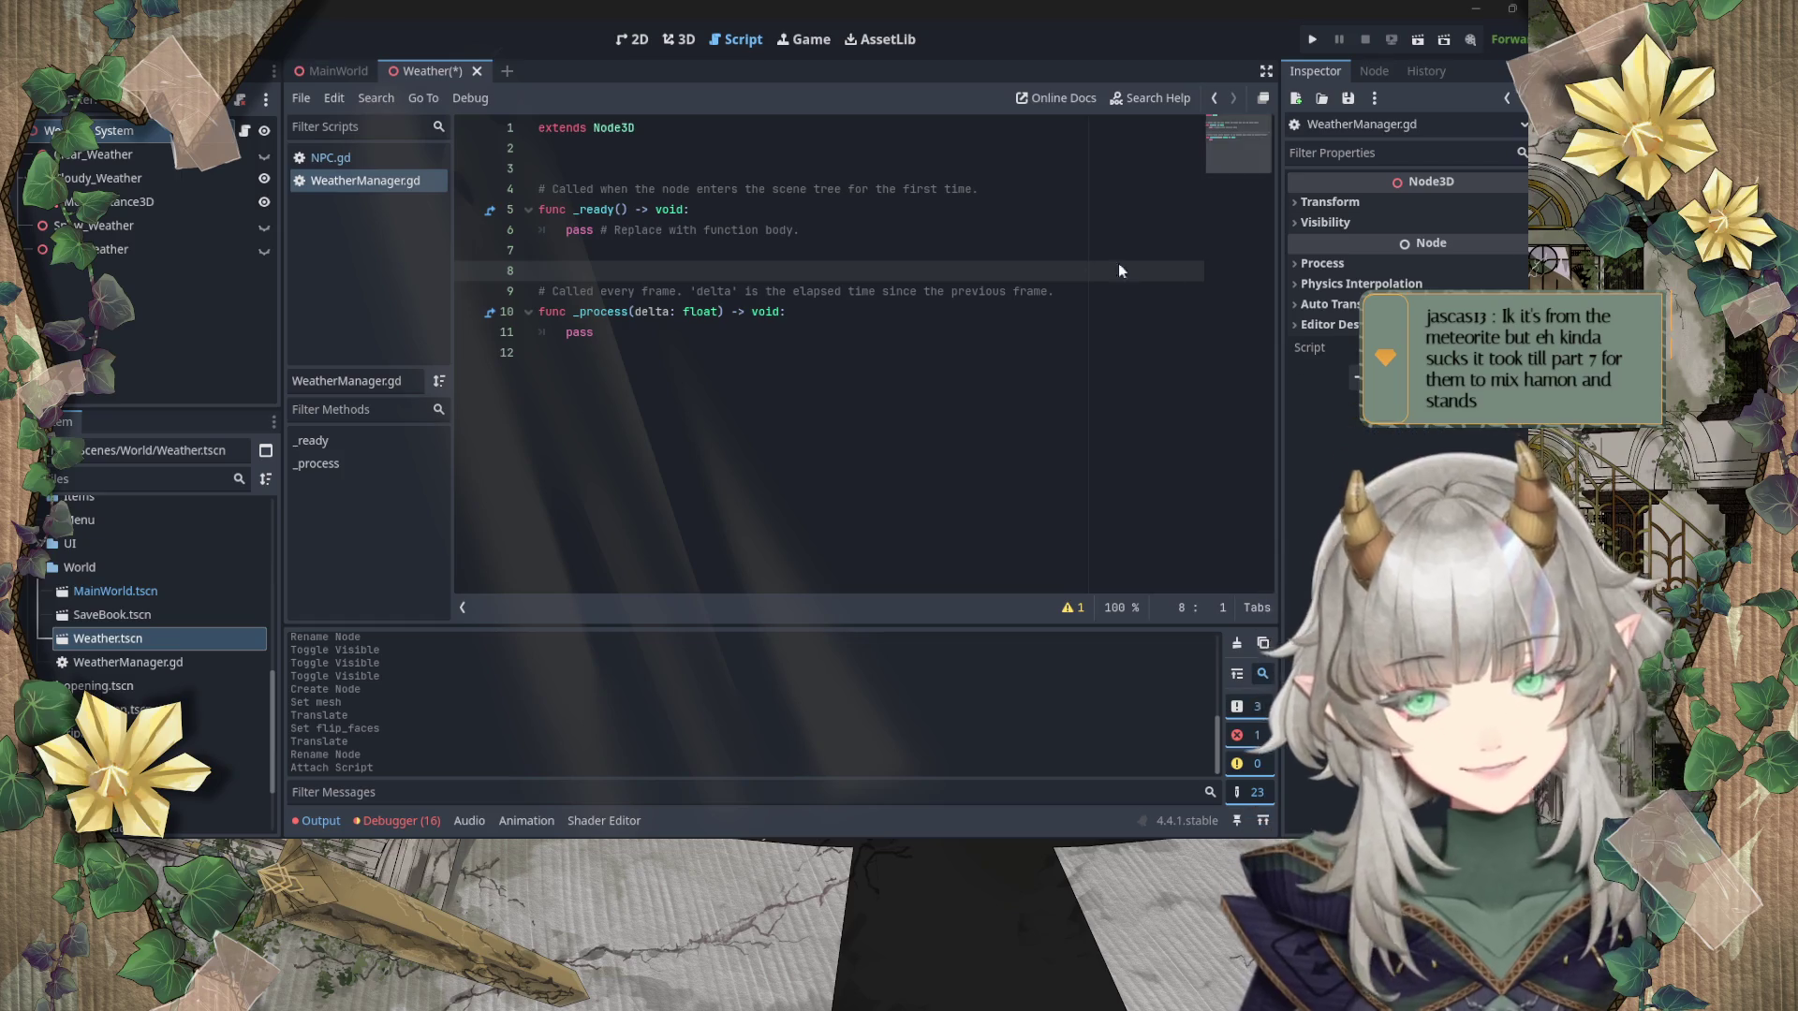
Step: Save the Weather scene and move the caret to the end of WeatherManager.gd
left_click(595, 333)
key("ctrl+s")
left_click(766, 313)
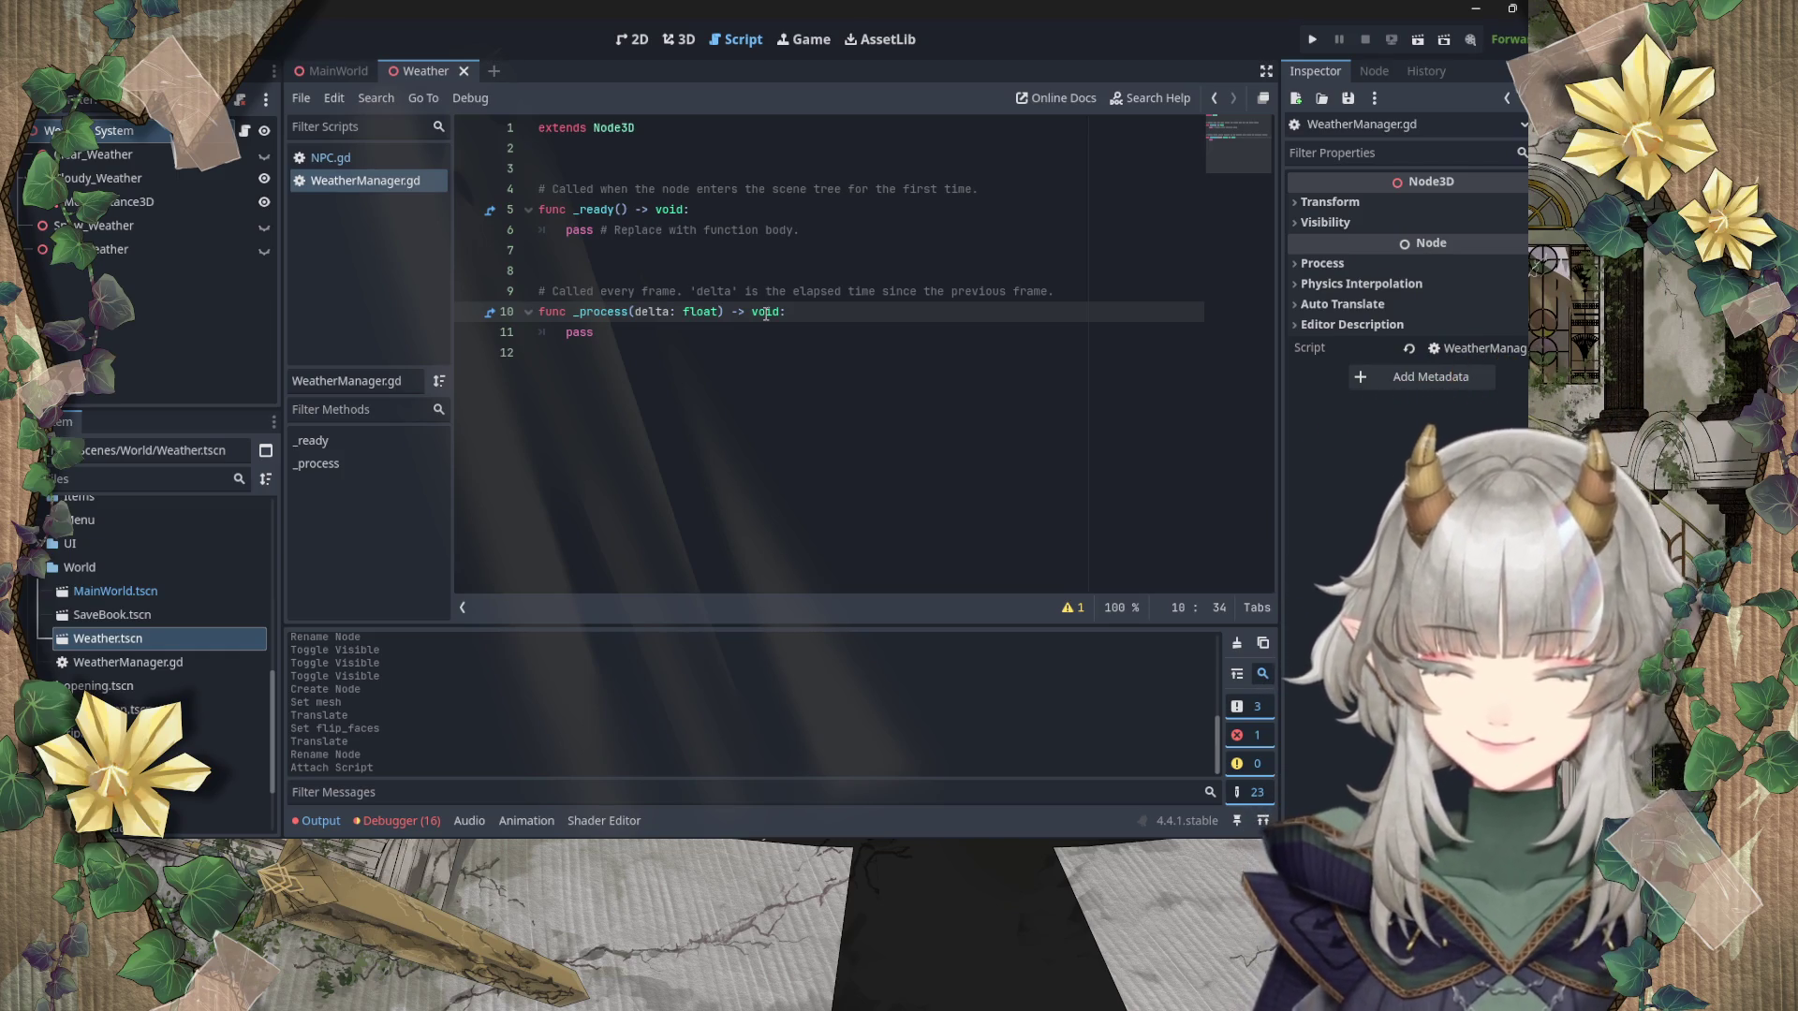
left_click(666, 379)
left_click(557, 164)
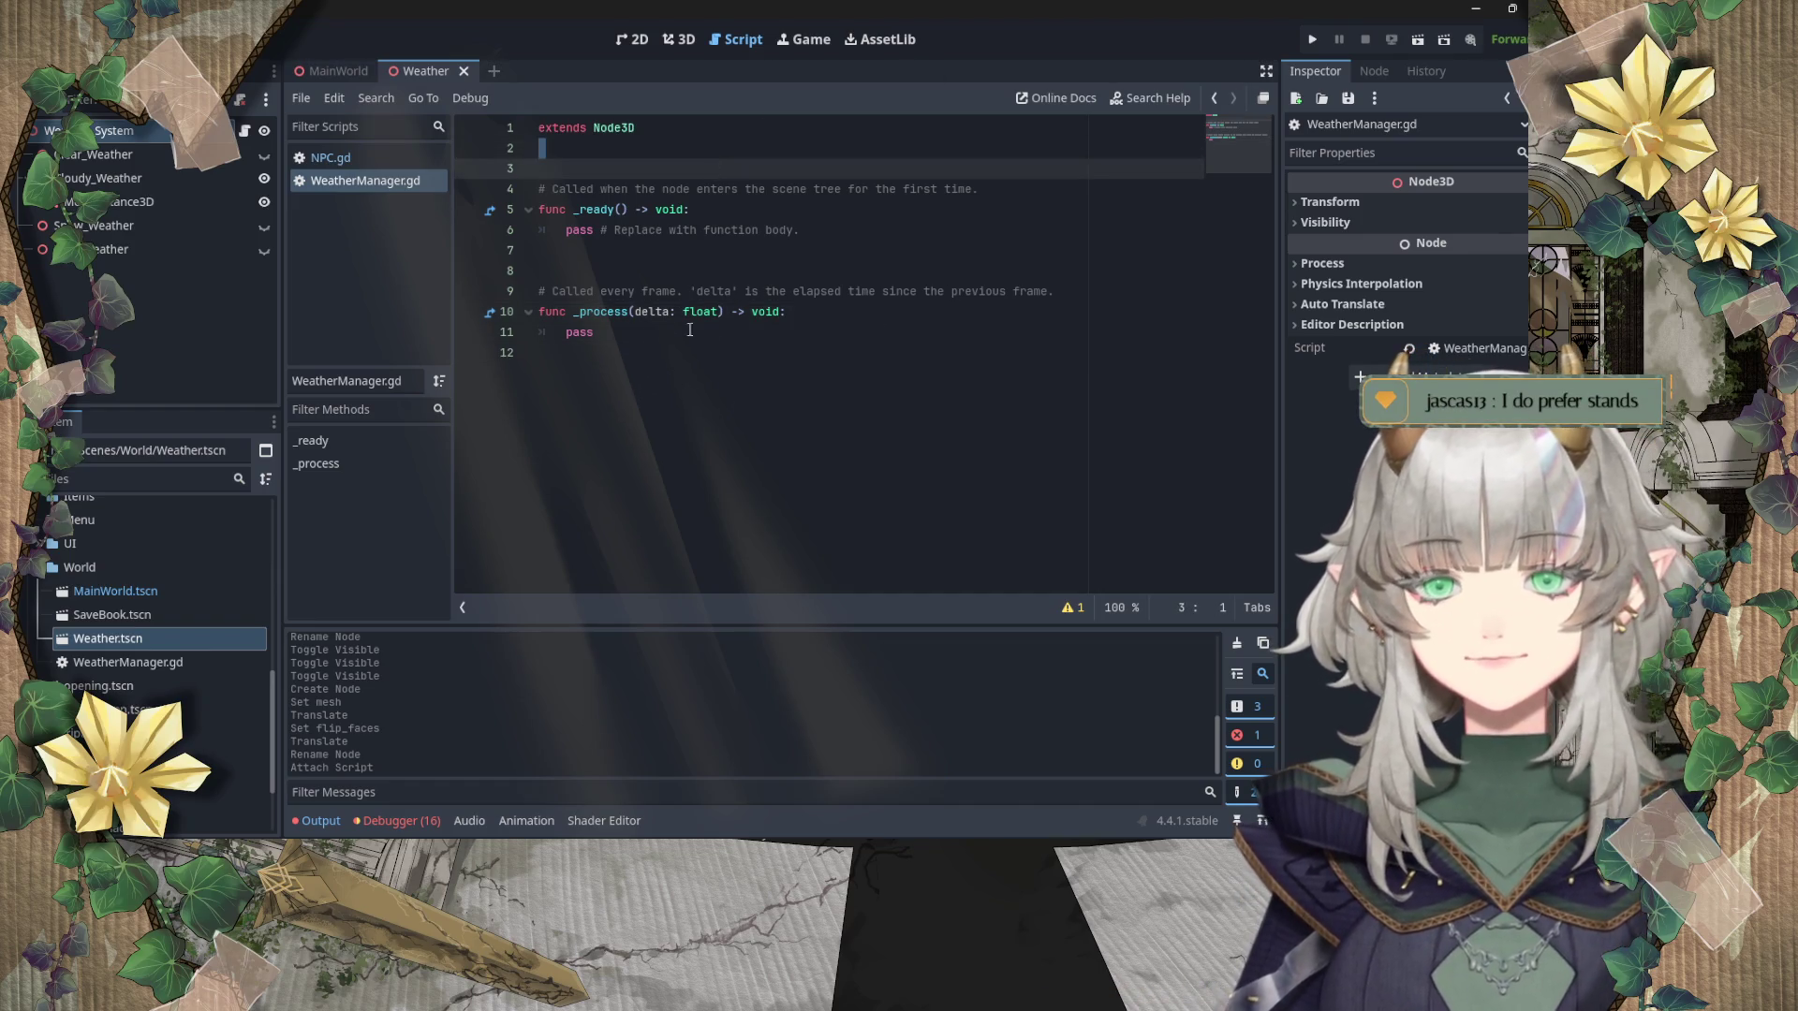
key("ctrl+z")
left_click(116, 178)
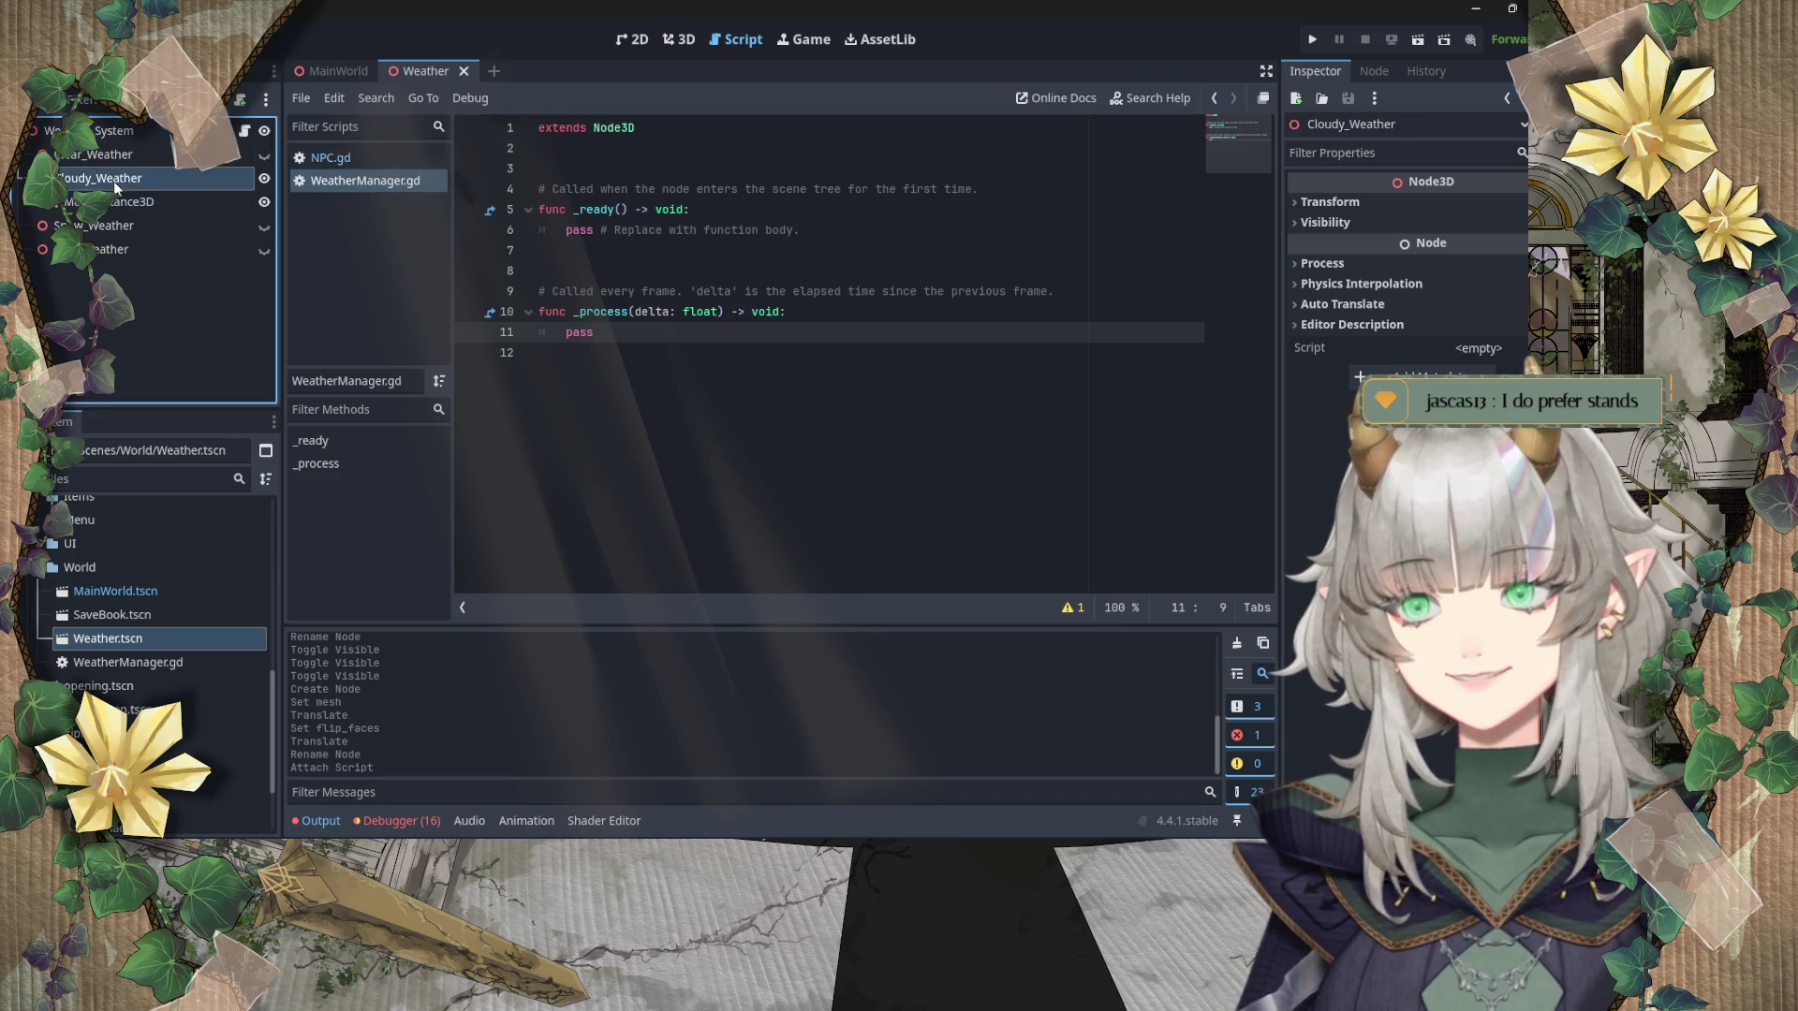
left_click(720, 275)
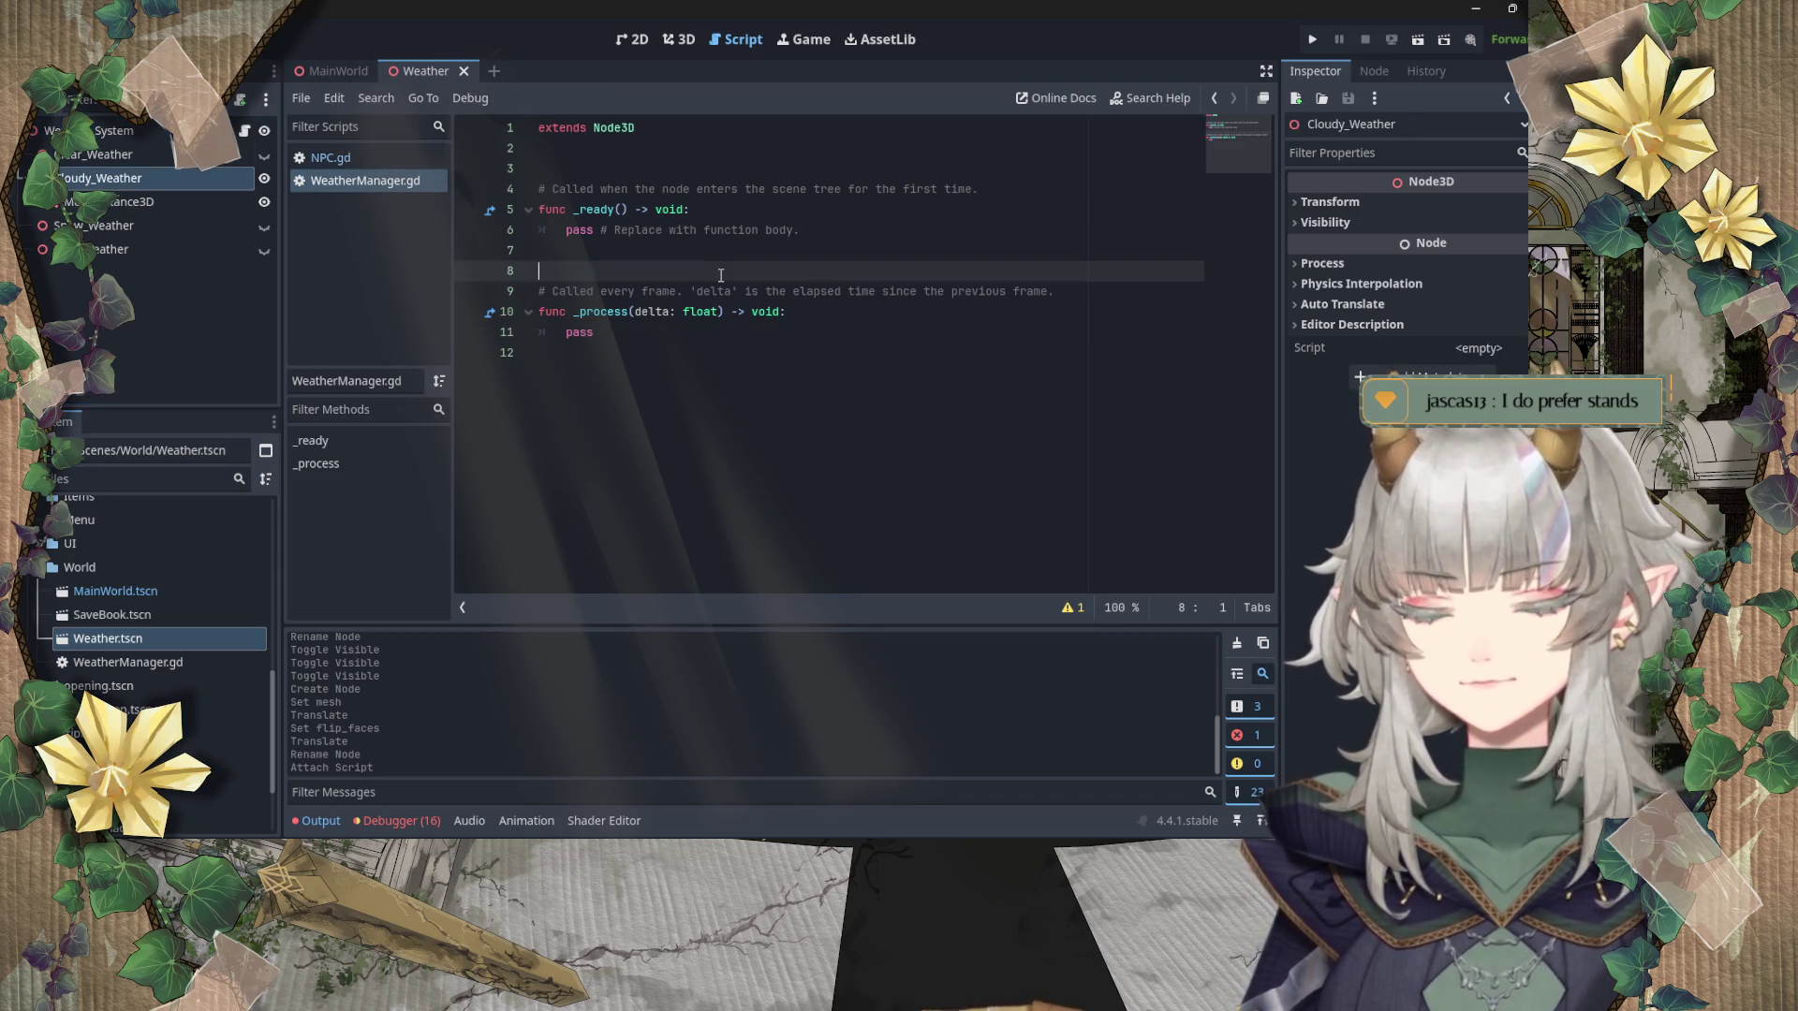
left_click(593, 364)
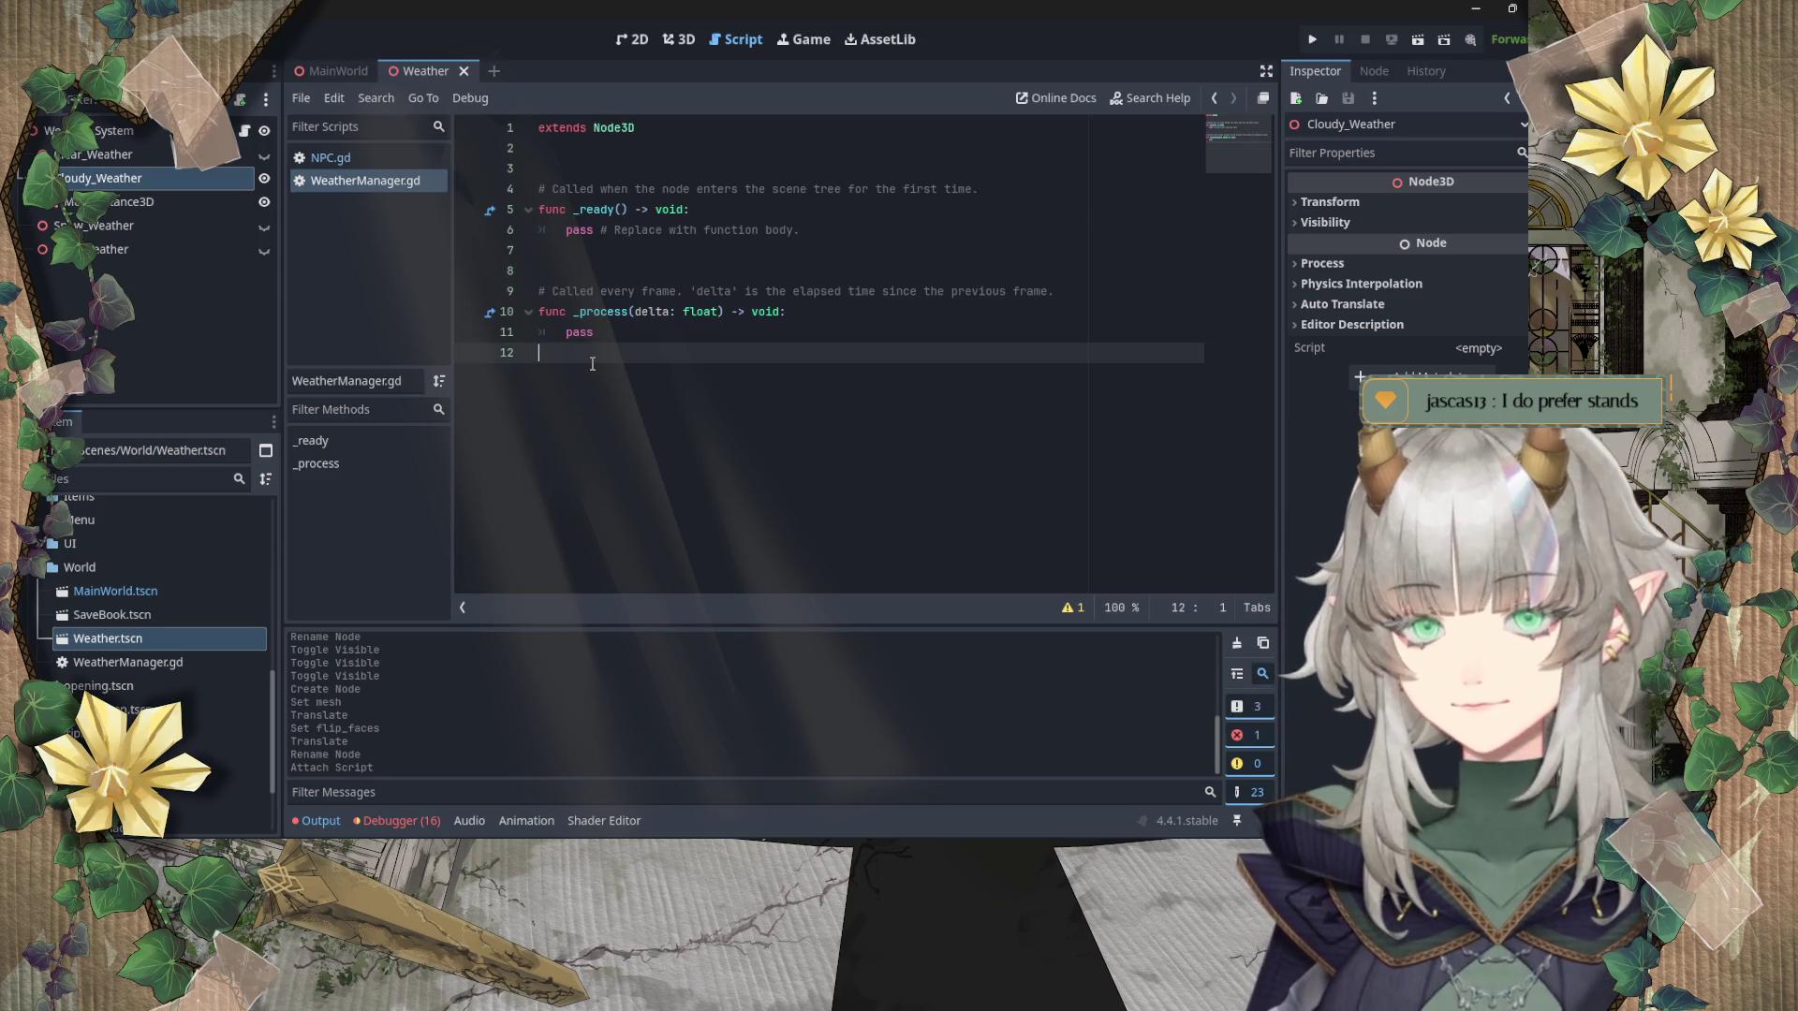
Step: Type the unfinished declaration 'func random_spawn_clouds' at the end of WeatherManager.gd
key("Return")
key("Return")
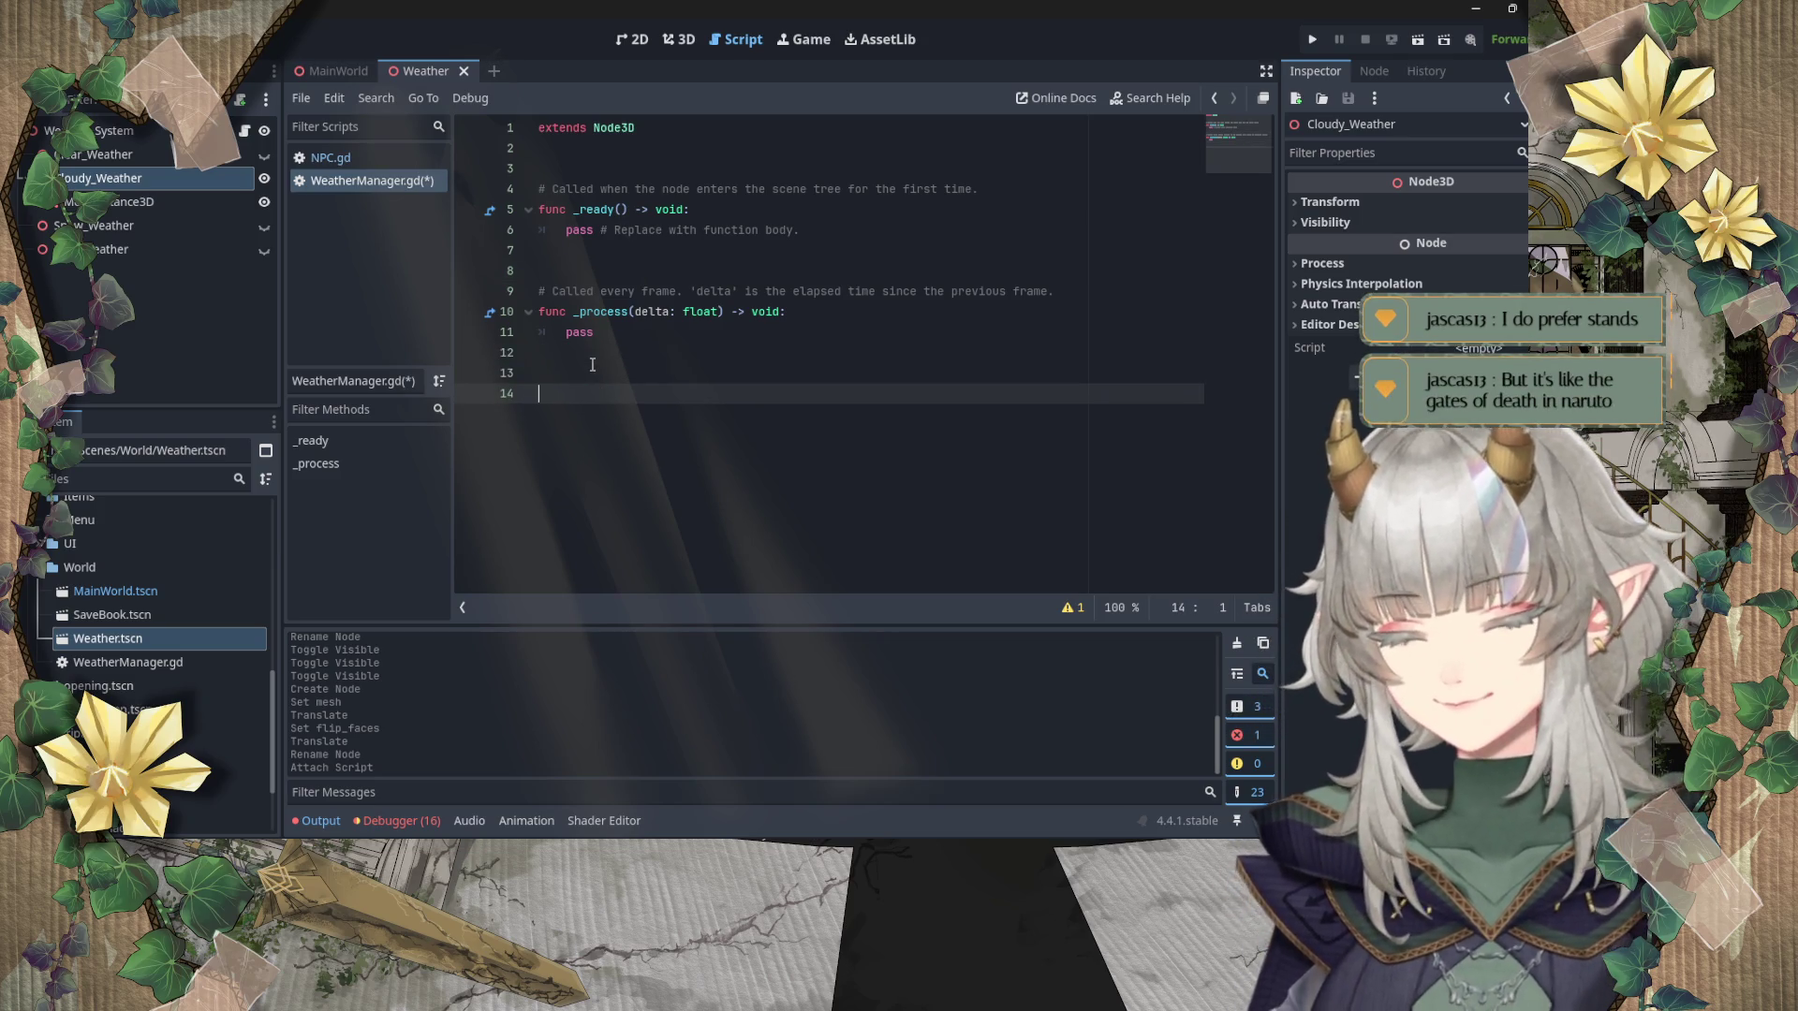
type("func spawsn_")
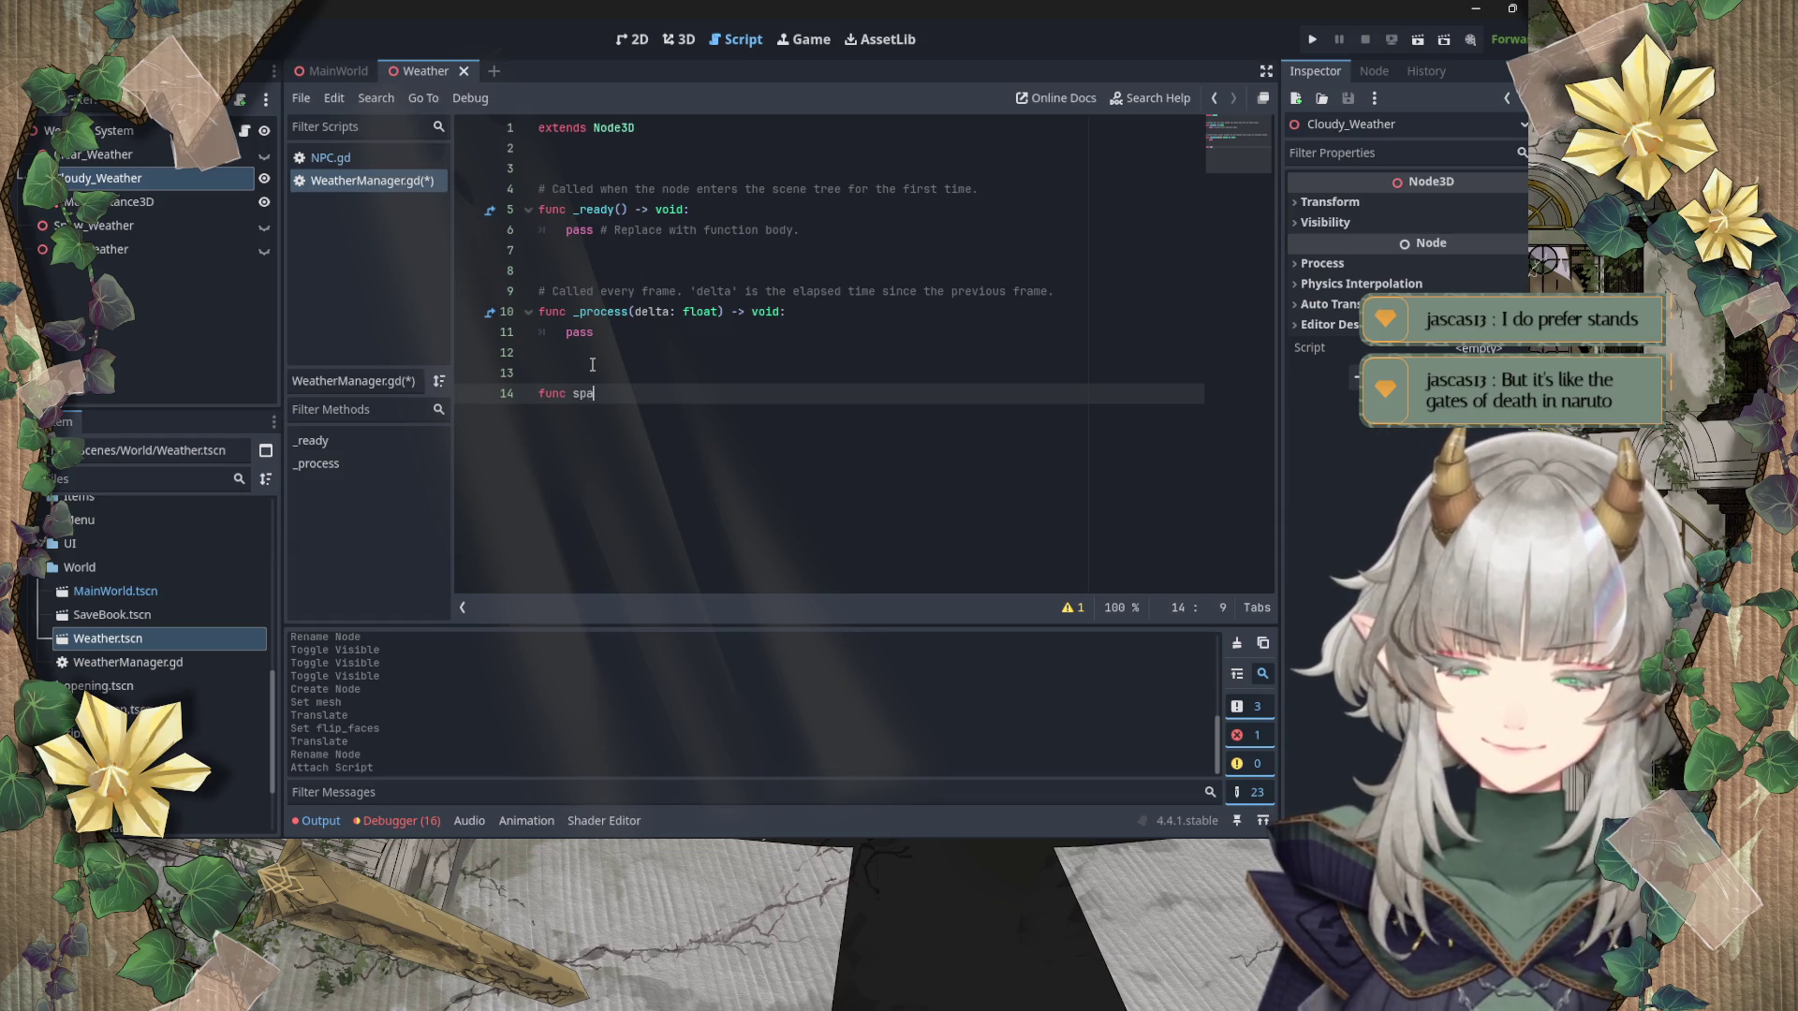
key("BackSpace")
key("BackSpace")
key("BackSpace")
type("n_clouds")
key("BackSpace")
key("BackSpace")
key("BackSpace")
type("random_")
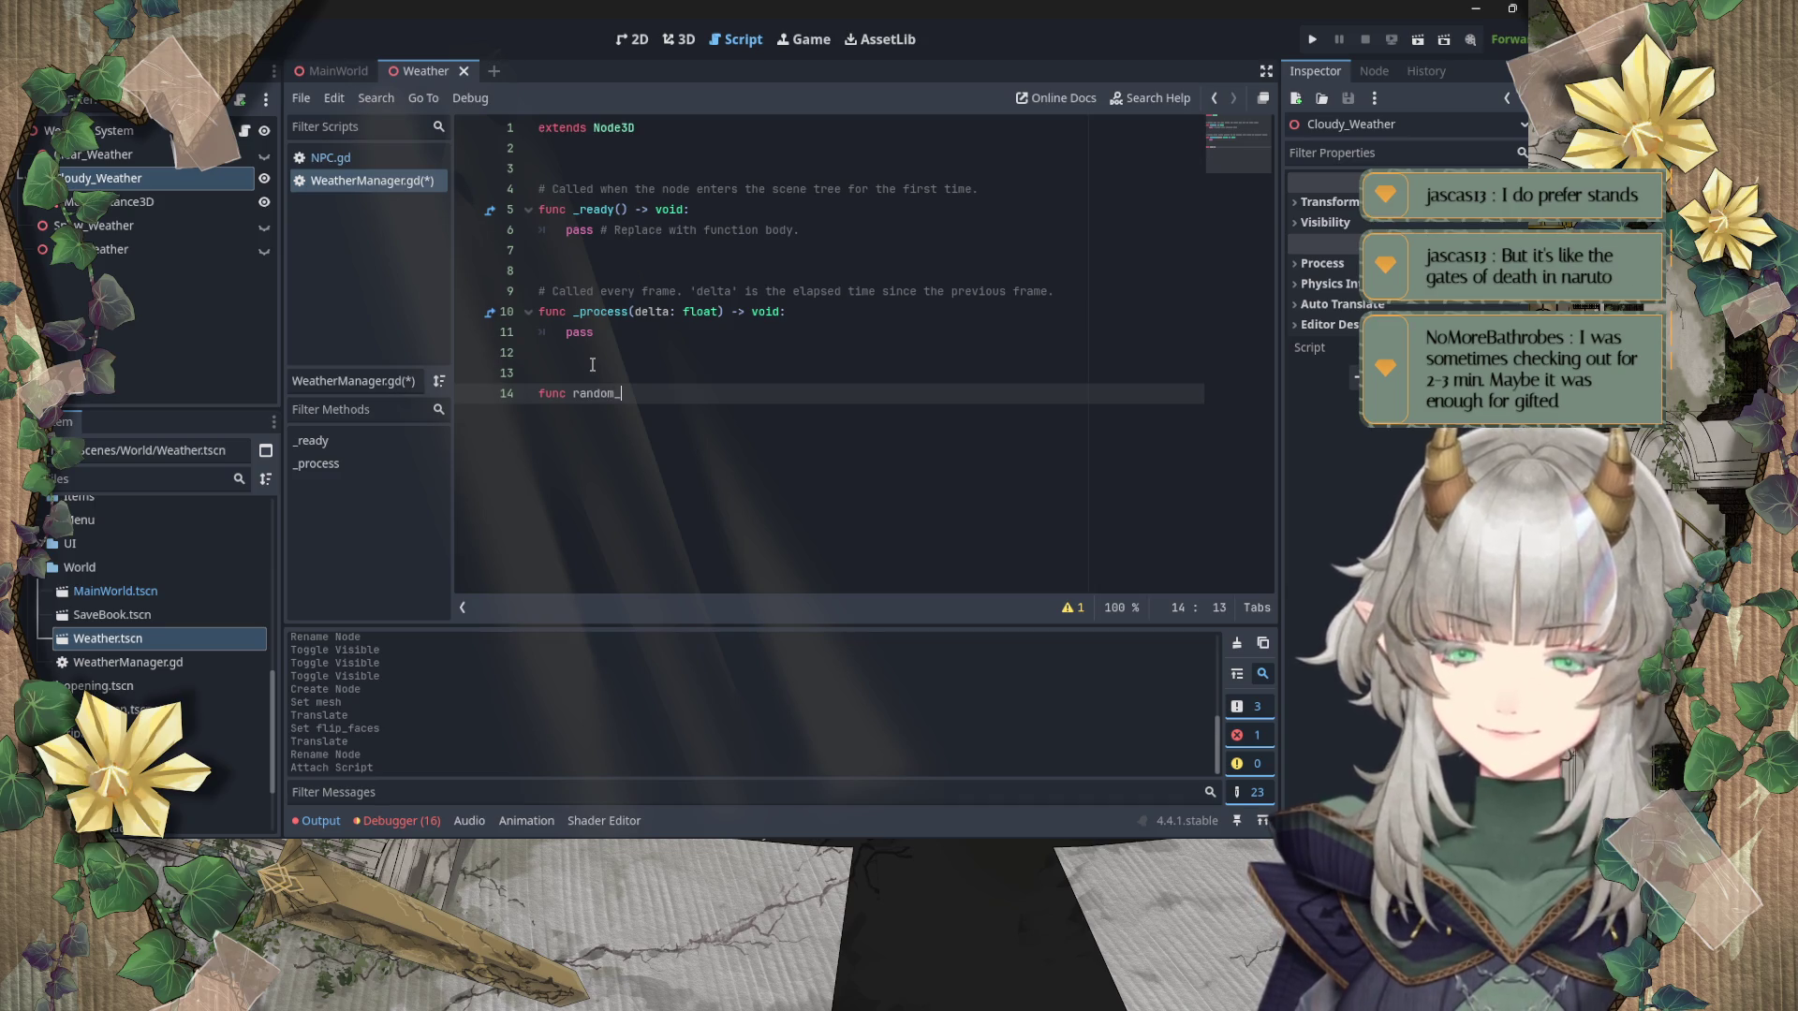
type("spw")
key("BackSpace")
key("BackSpace")
type("a")
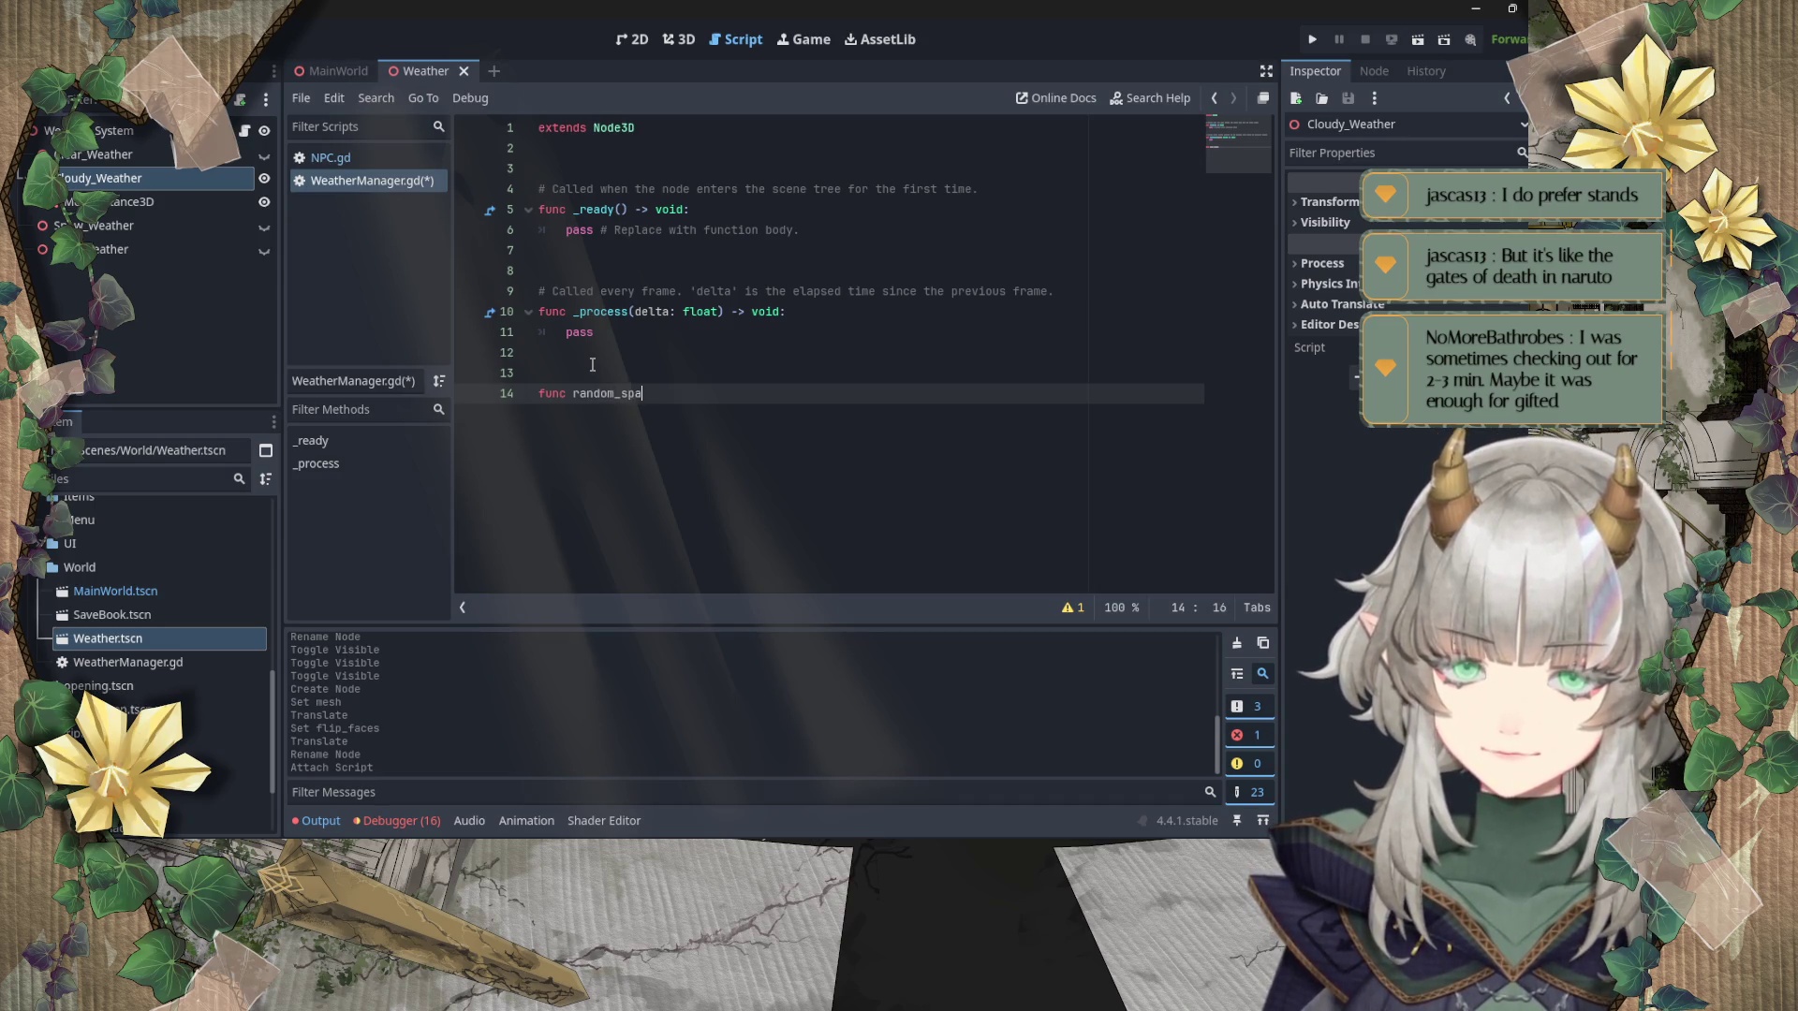
type("wn_clouds")
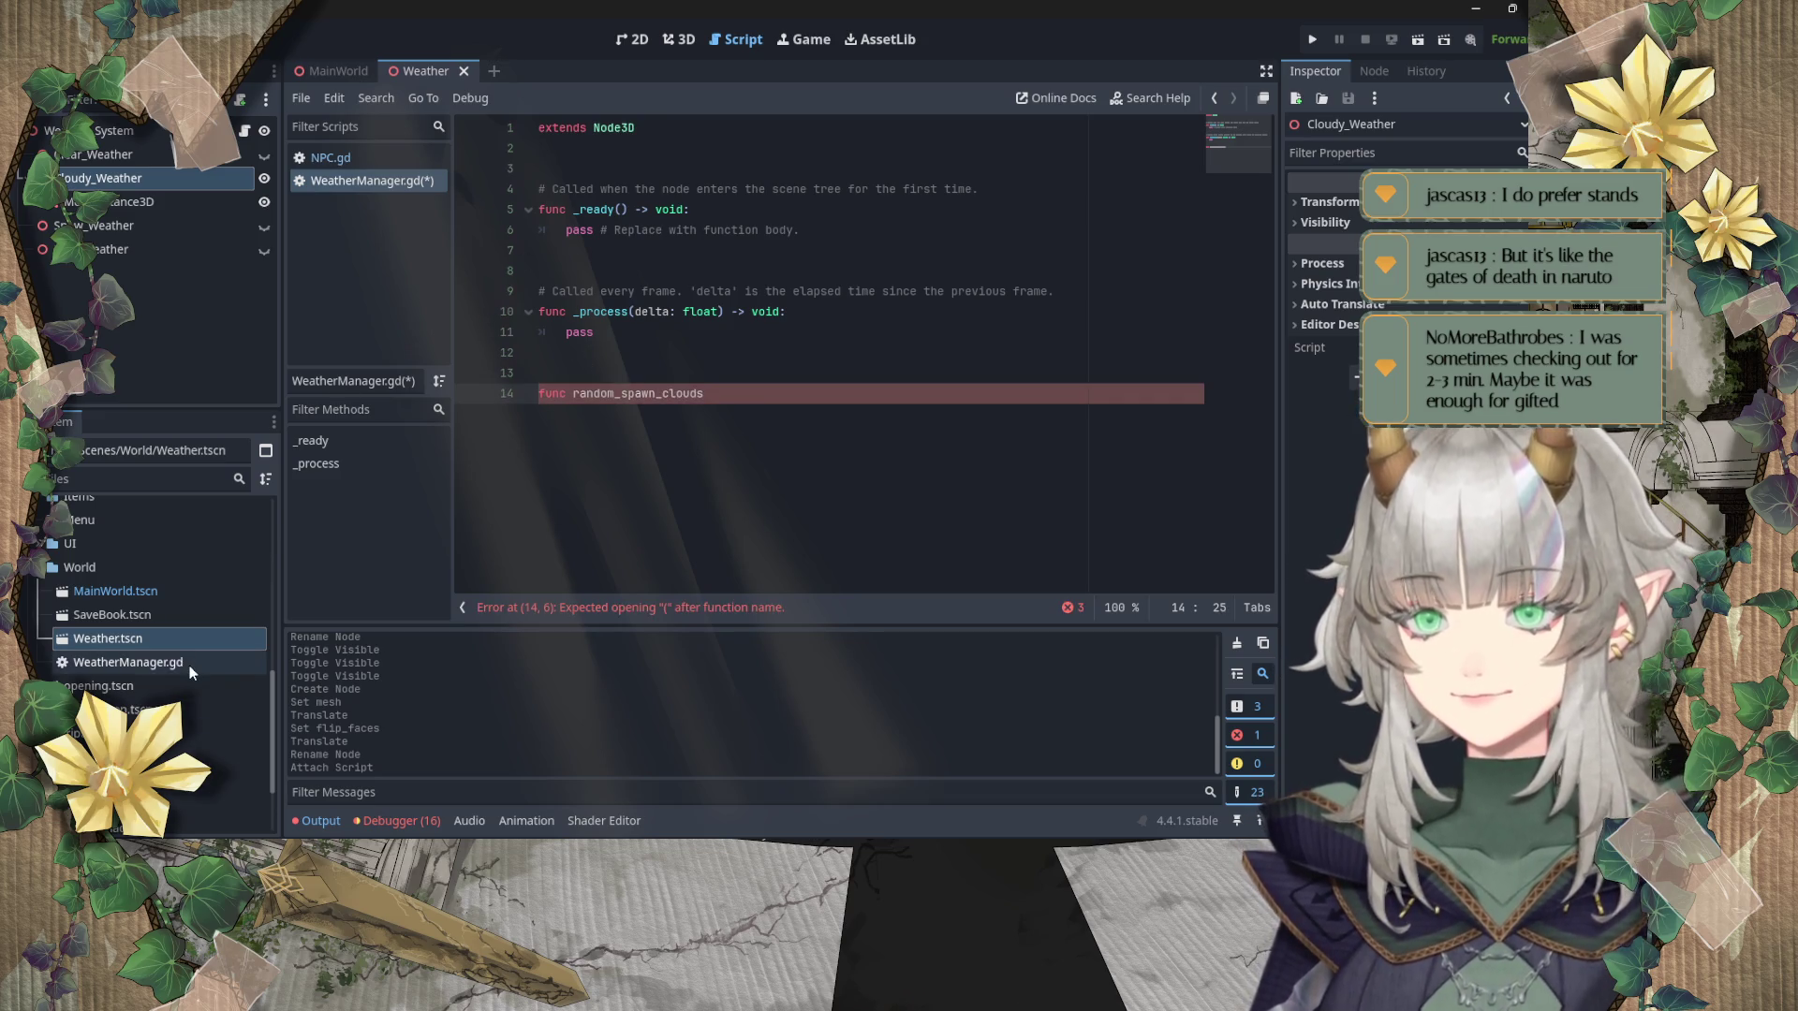
Step: Open MainWorld.tscn from the FileSystem dock, then return to the Weather scene tab
left_click(173, 621)
double_click(158, 591)
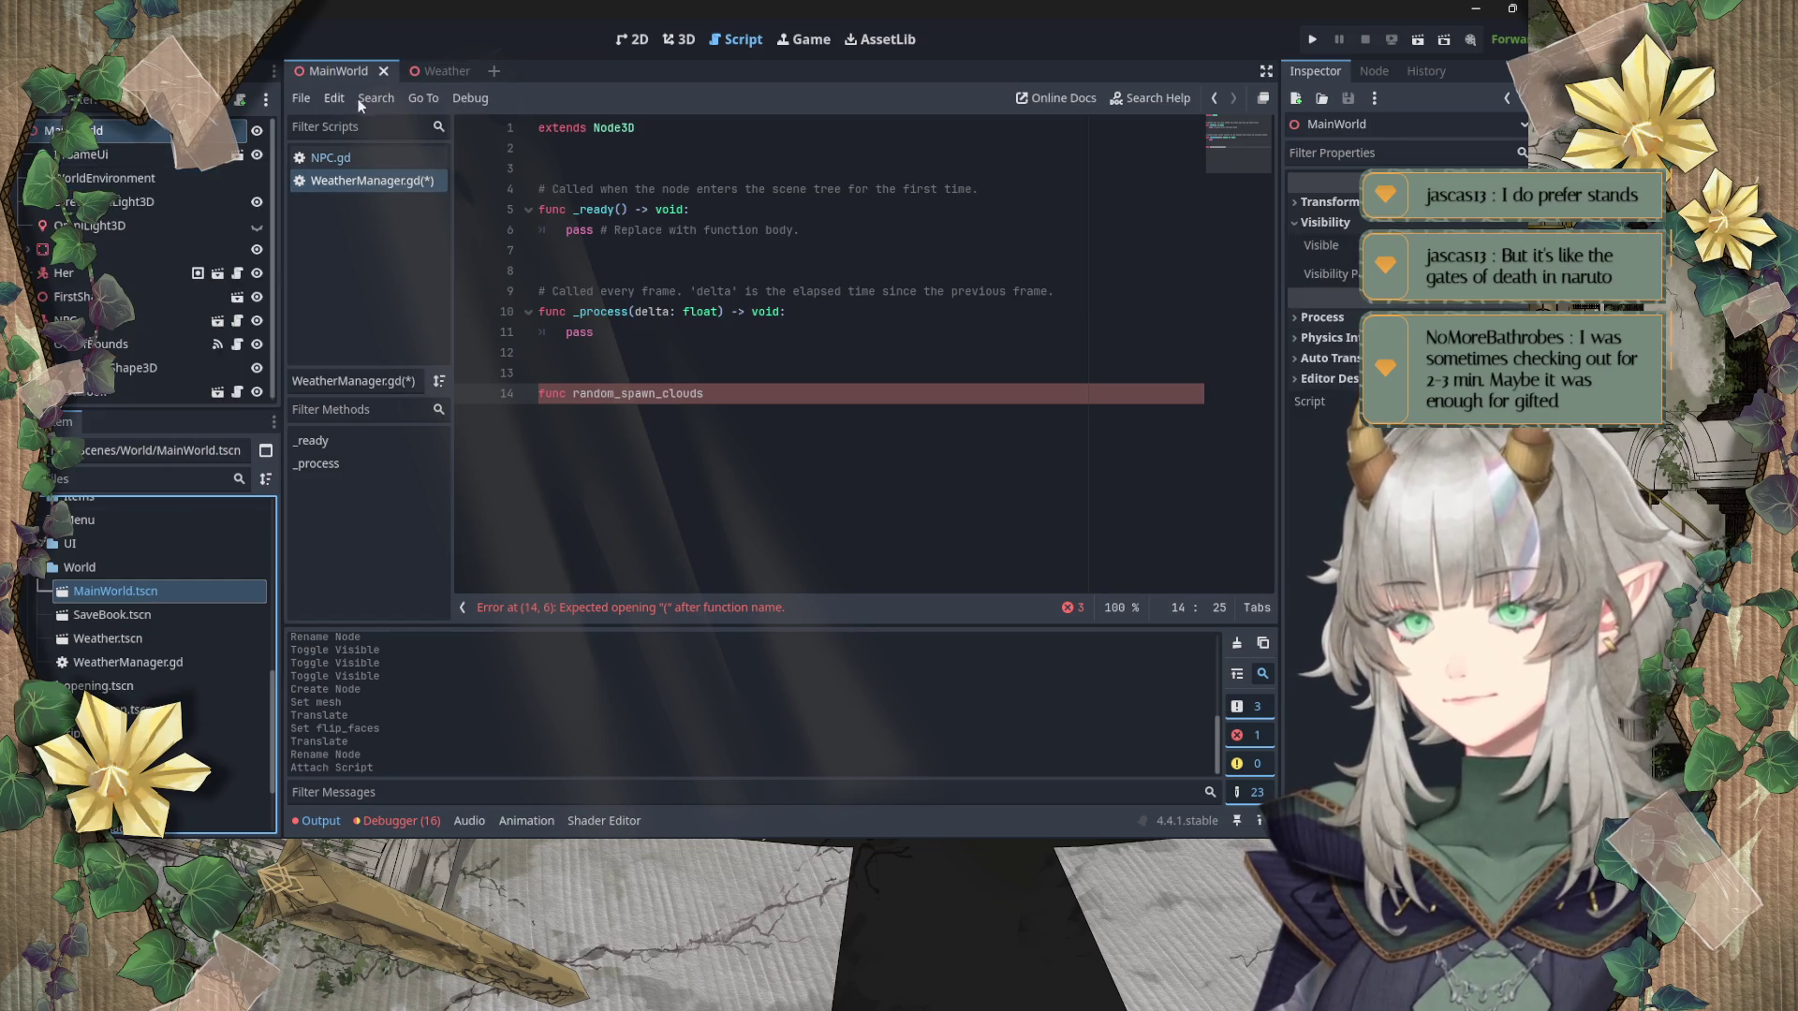
left_click(432, 71)
left_click(374, 154)
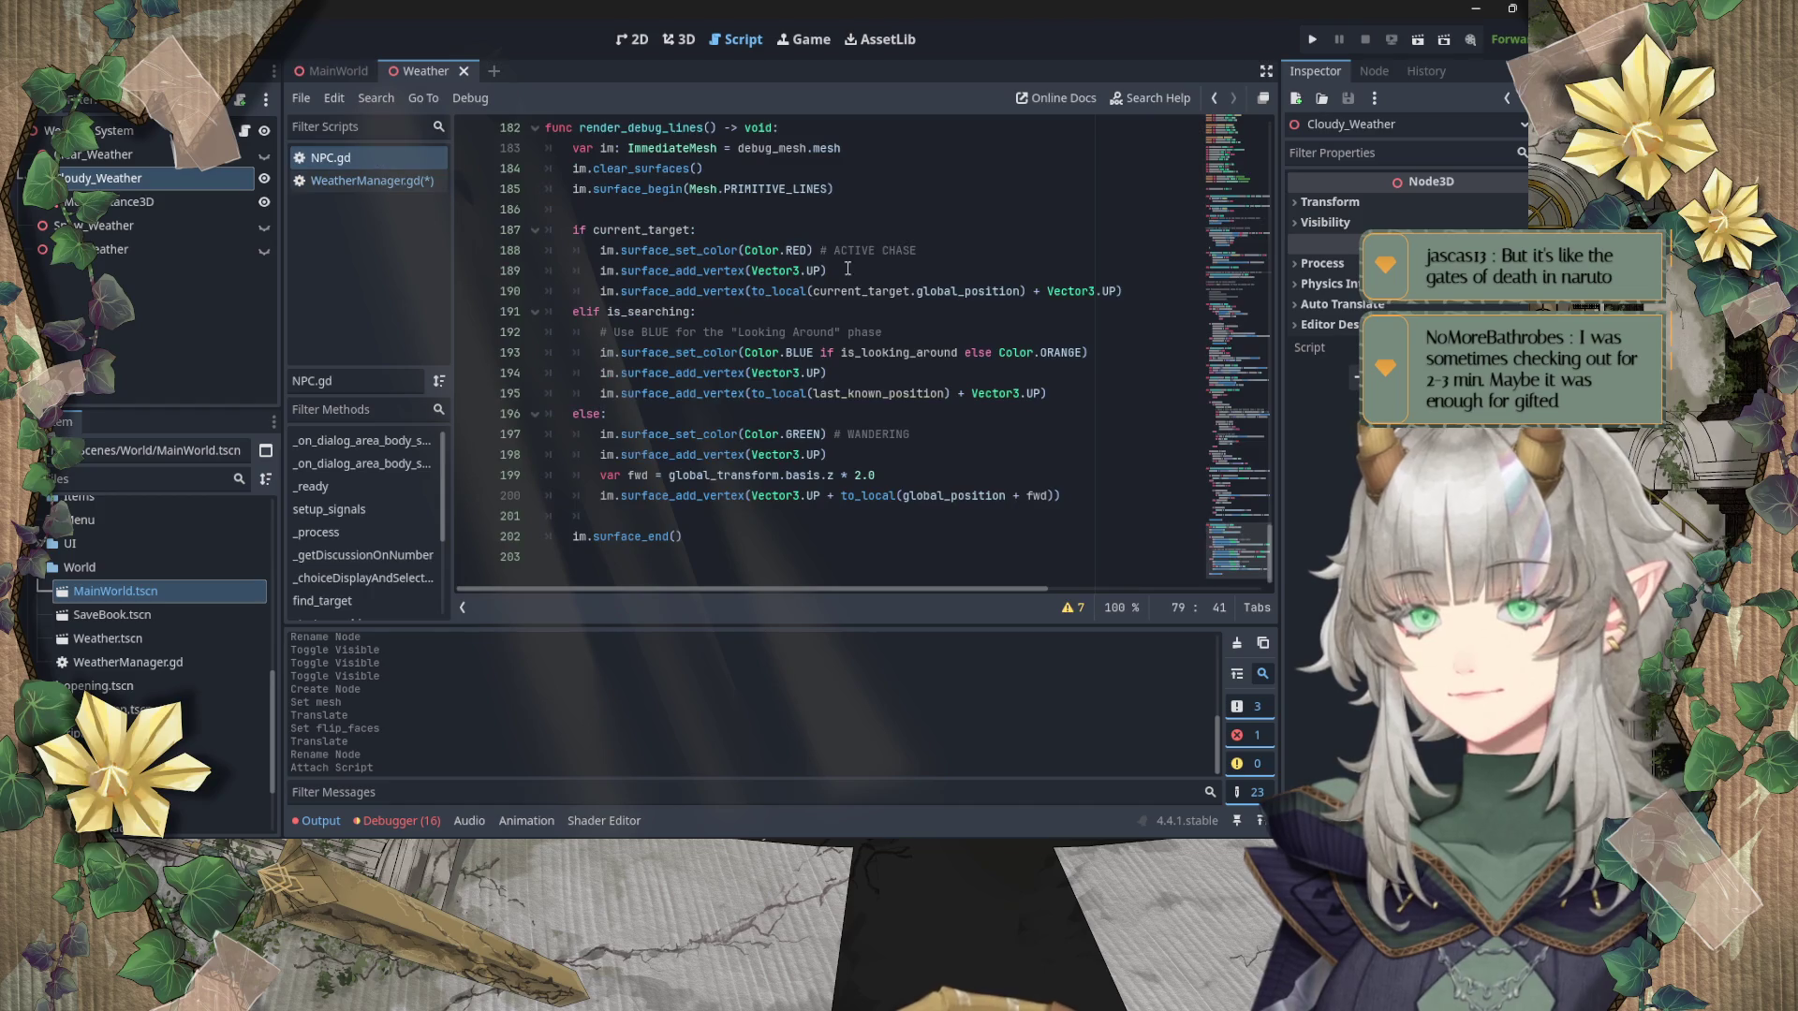
scroll(849, 269, "down", 10)
scroll(848, 270, "up", 4)
scroll(849, 270, "down", 10)
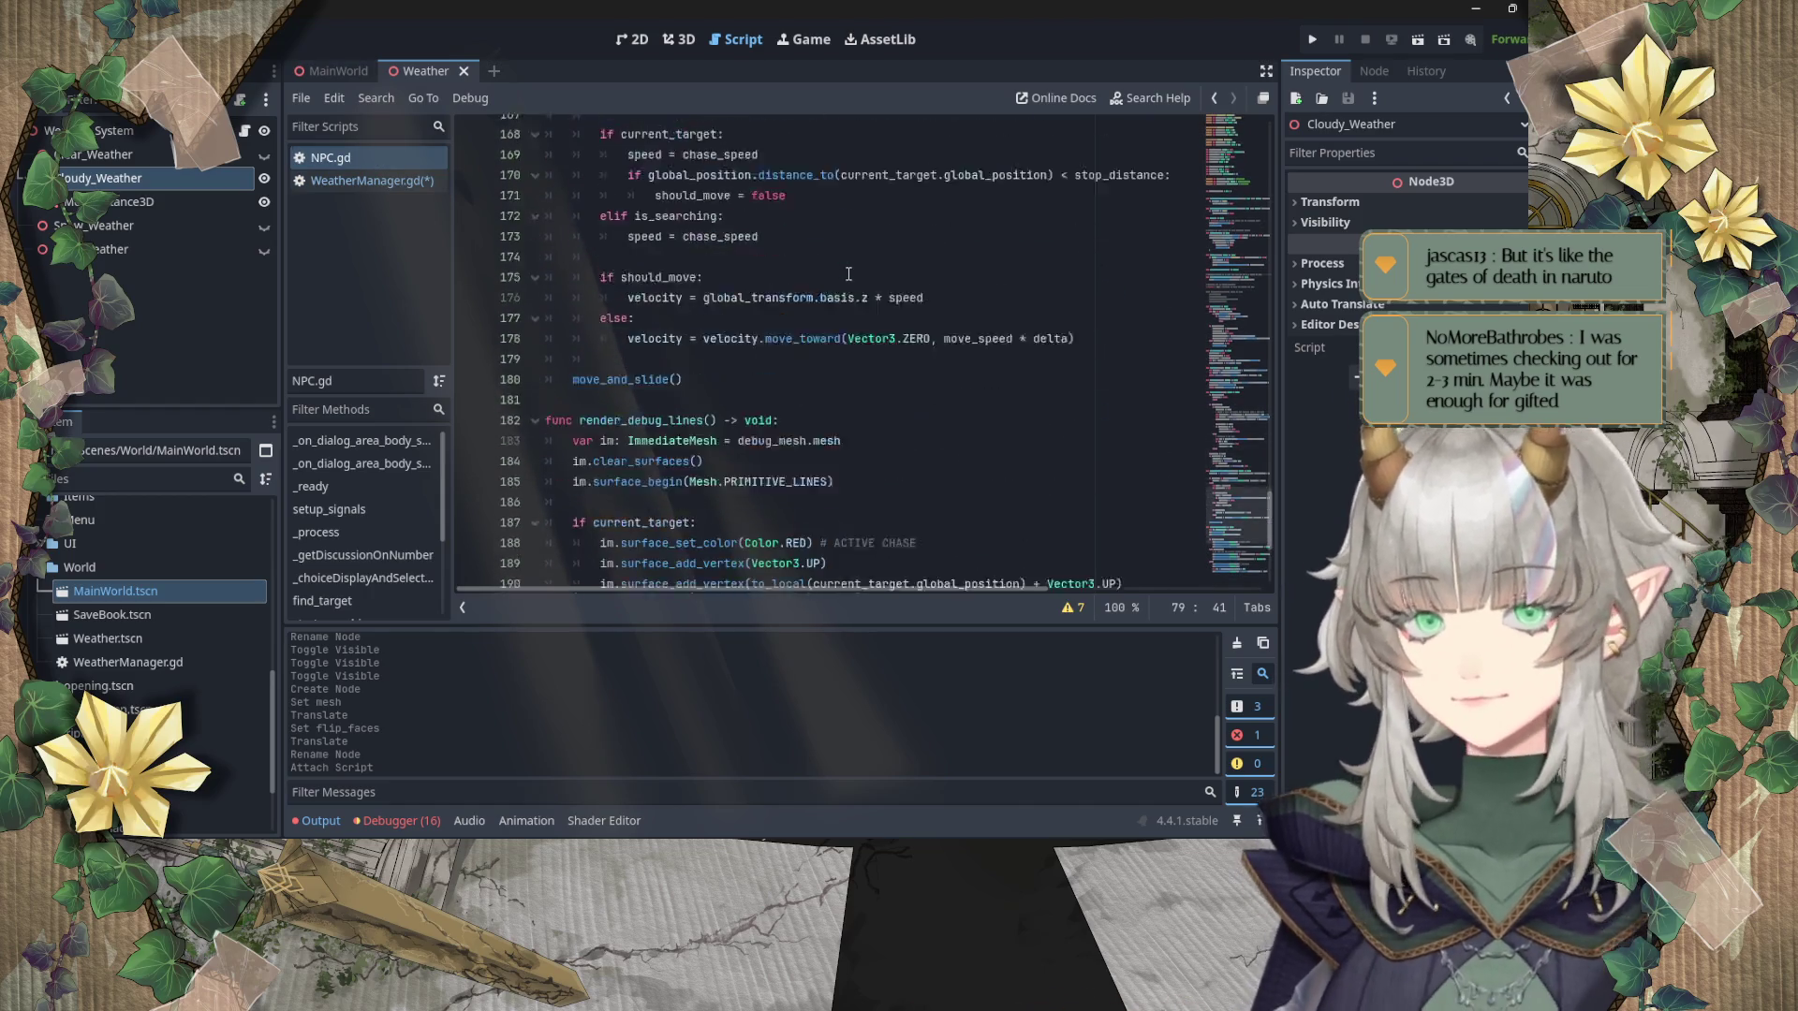
scroll(843, 277, "up", 15)
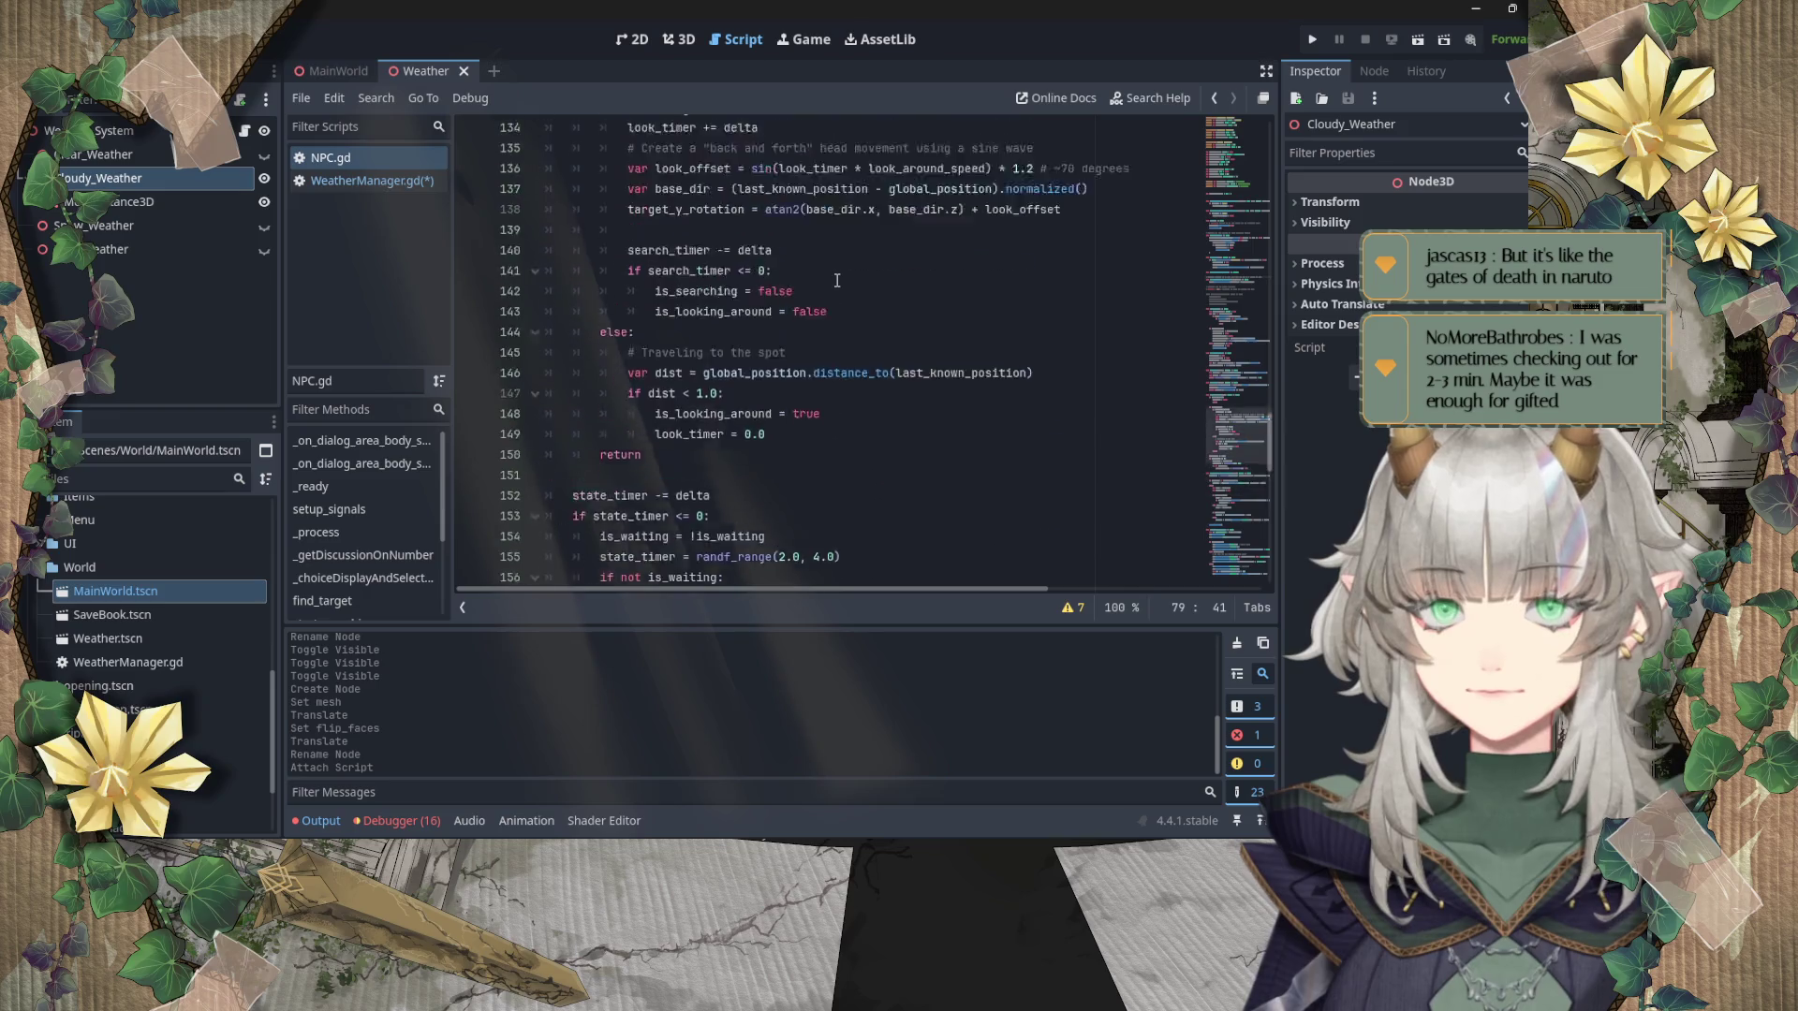
scroll(836, 281, "up", 3)
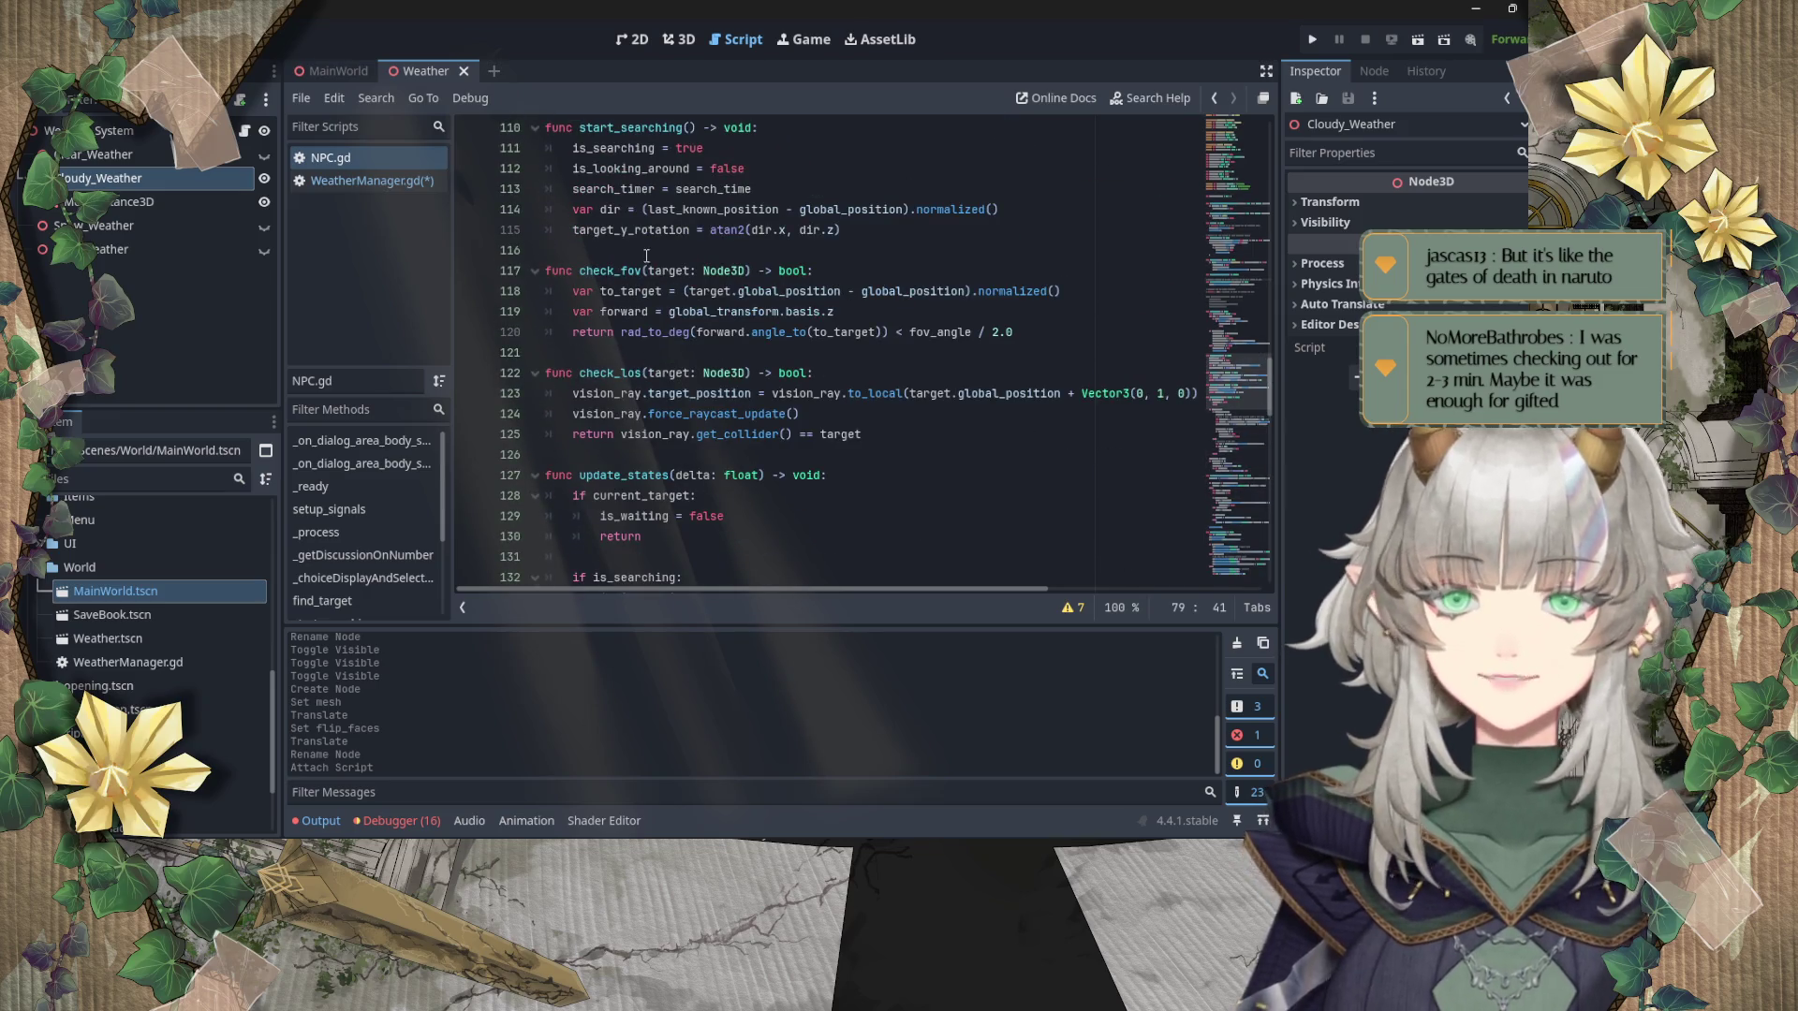
double_click(611, 271)
double_click(608, 373)
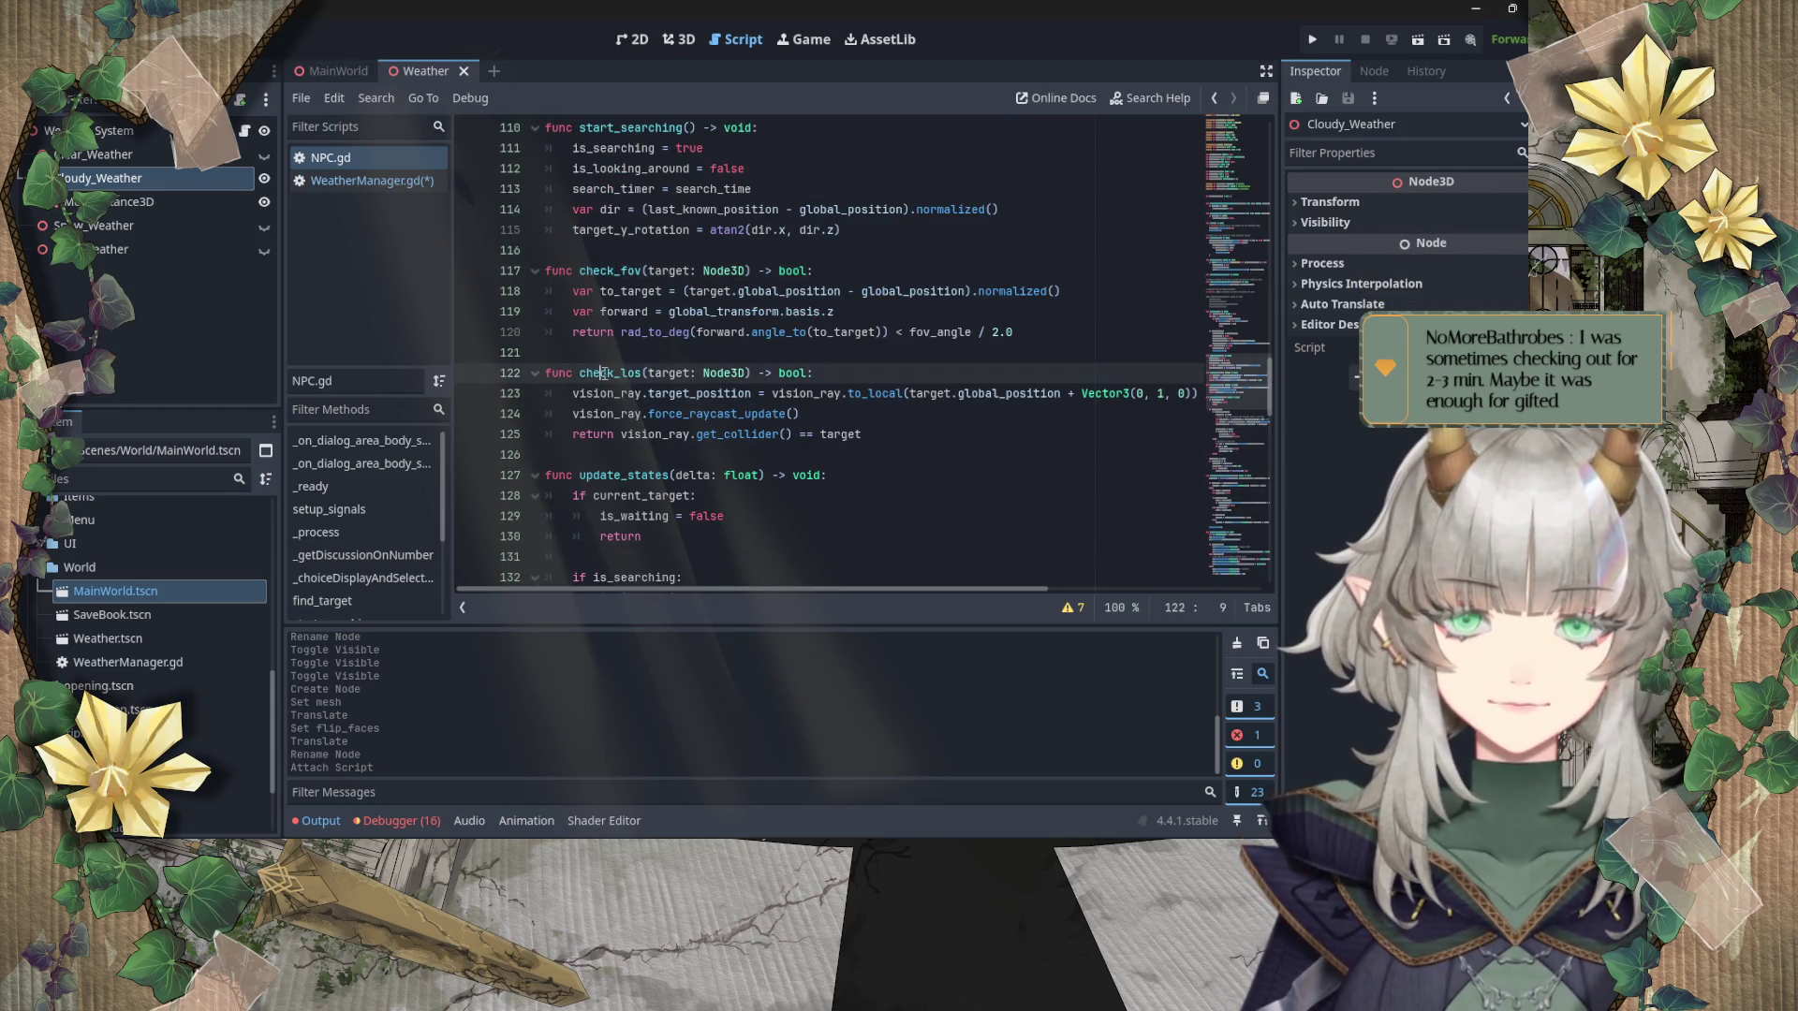
double_click(614, 475)
scroll(608, 449, "up", 10)
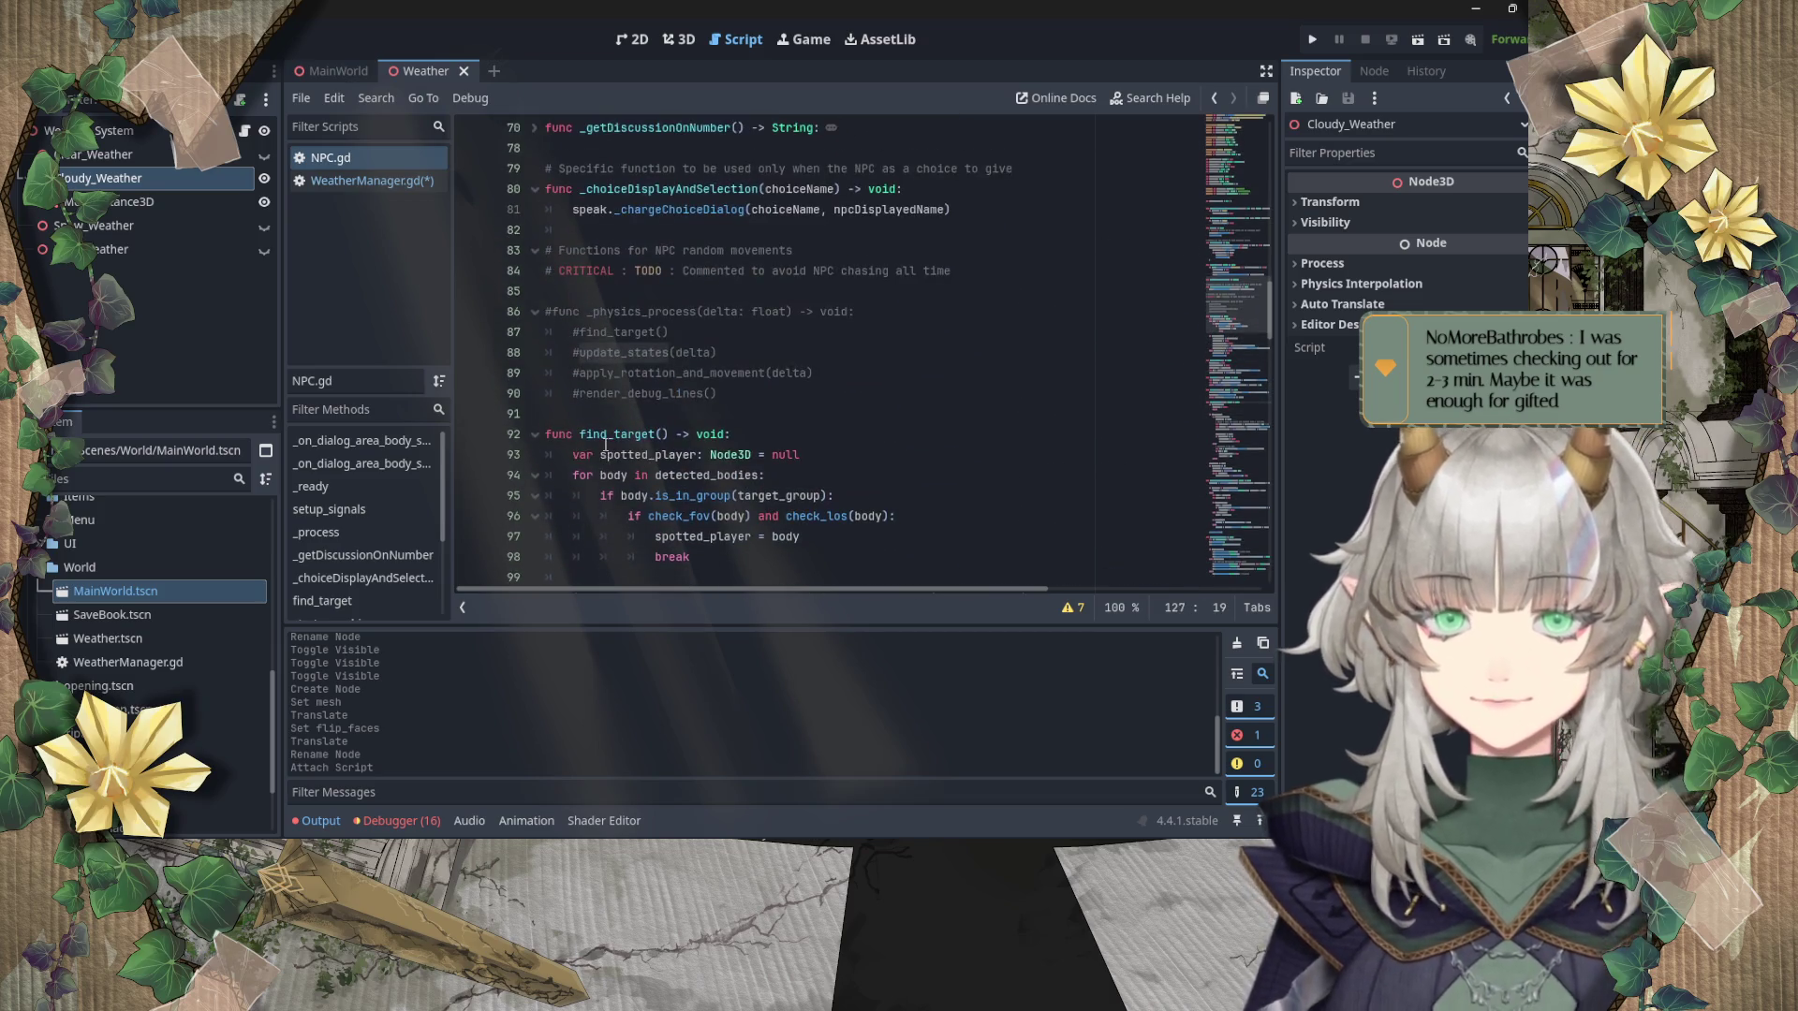
double_click(609, 433)
scroll(637, 375, "up", 2)
double_click(664, 292)
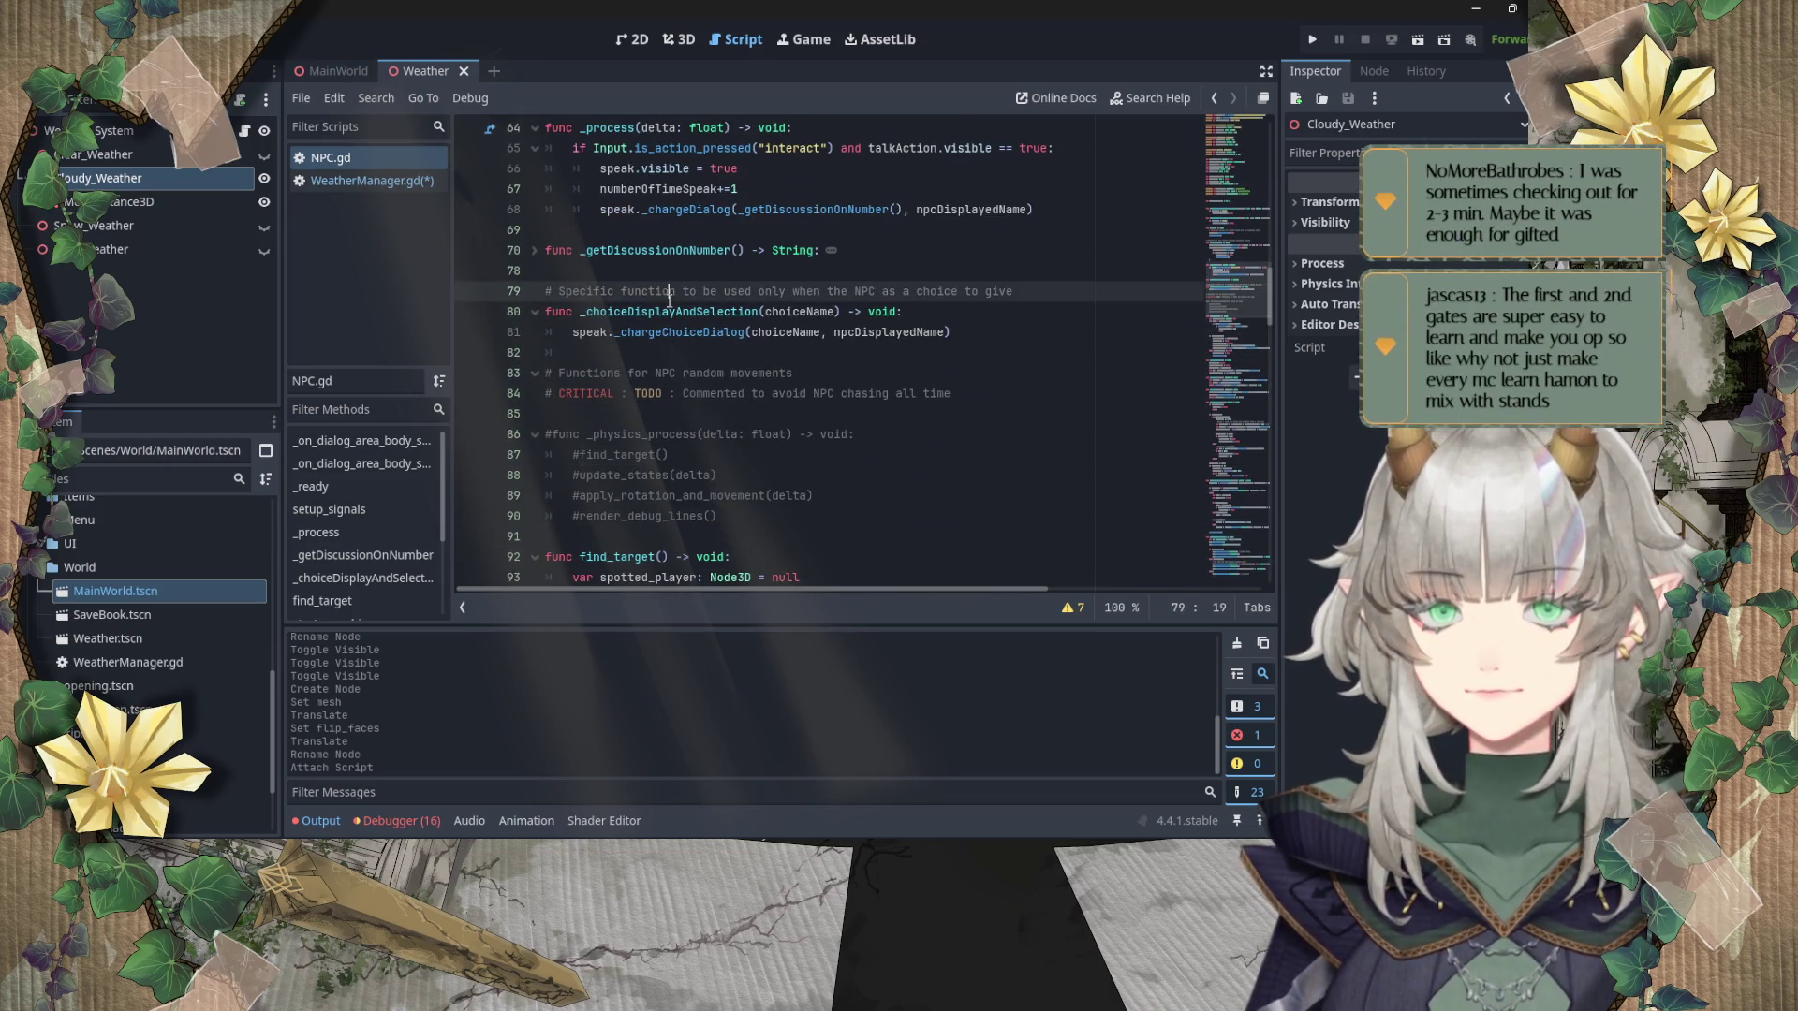
mouse_move(583, 312)
left_mouse_down()
mouse_move(889, 314)
mouse_move(928, 342)
left_mouse_up()
double_click(664, 250)
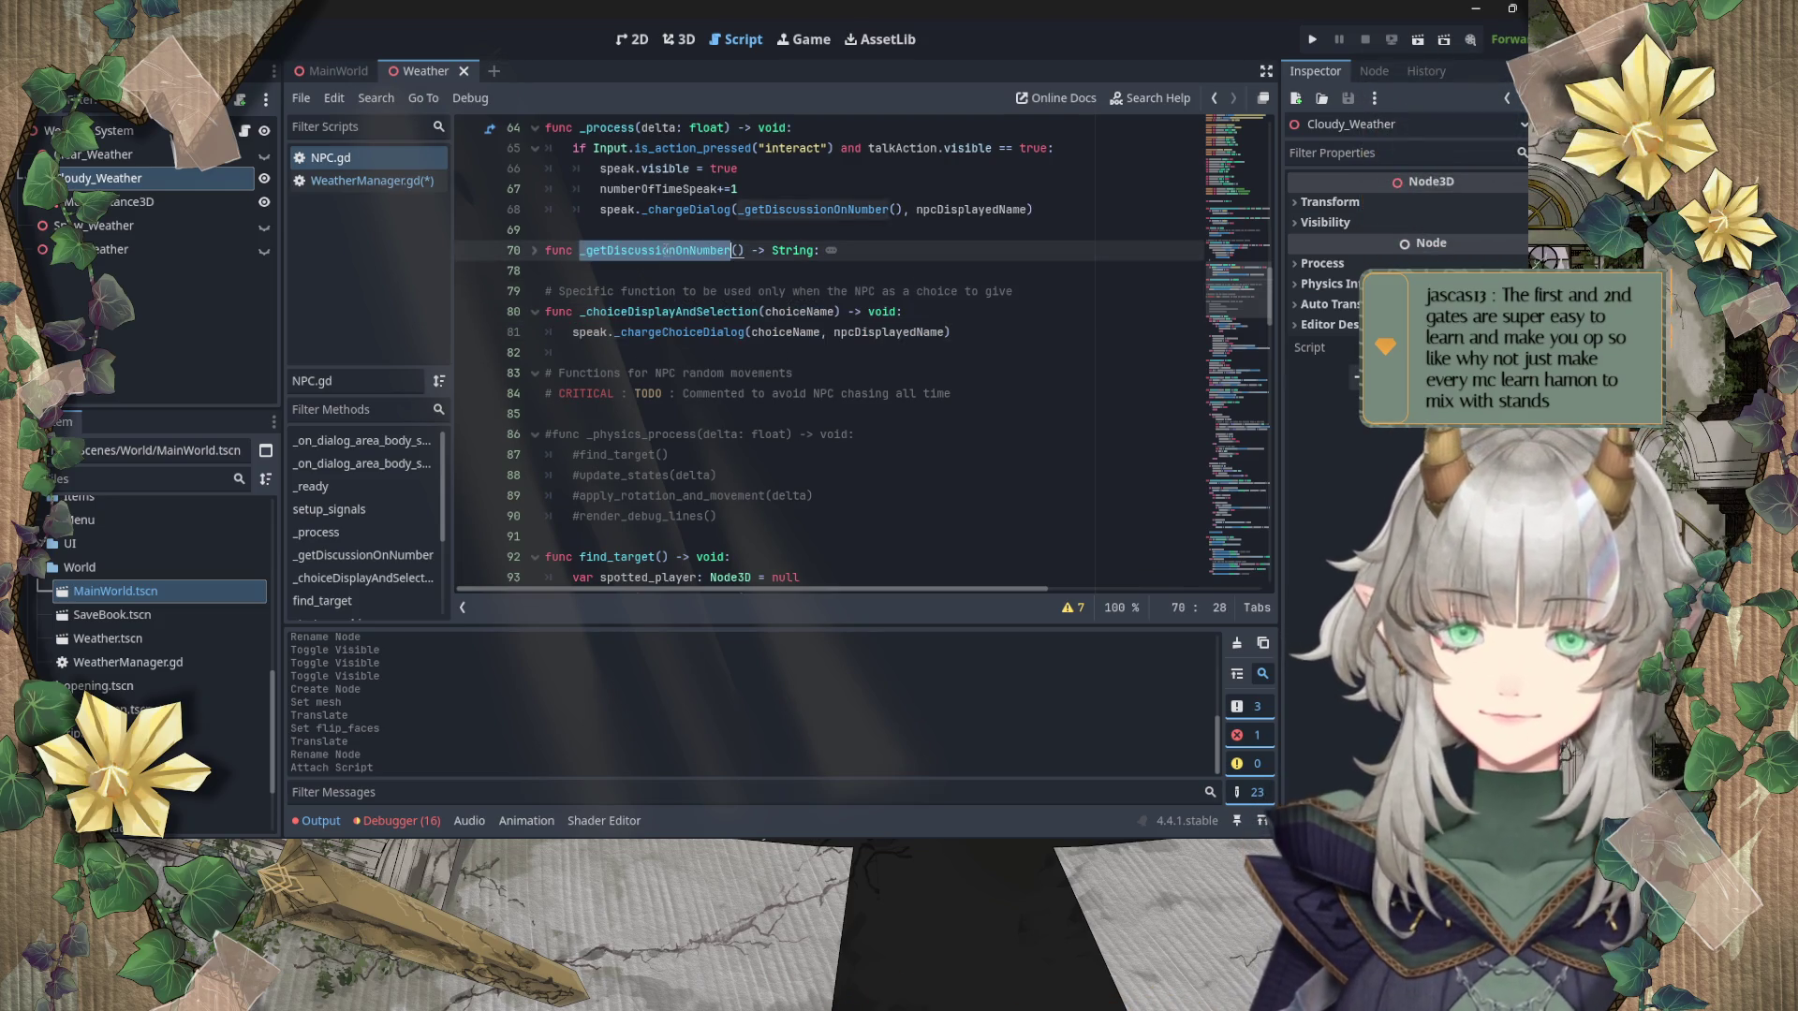
scroll(720, 401, "up", 4)
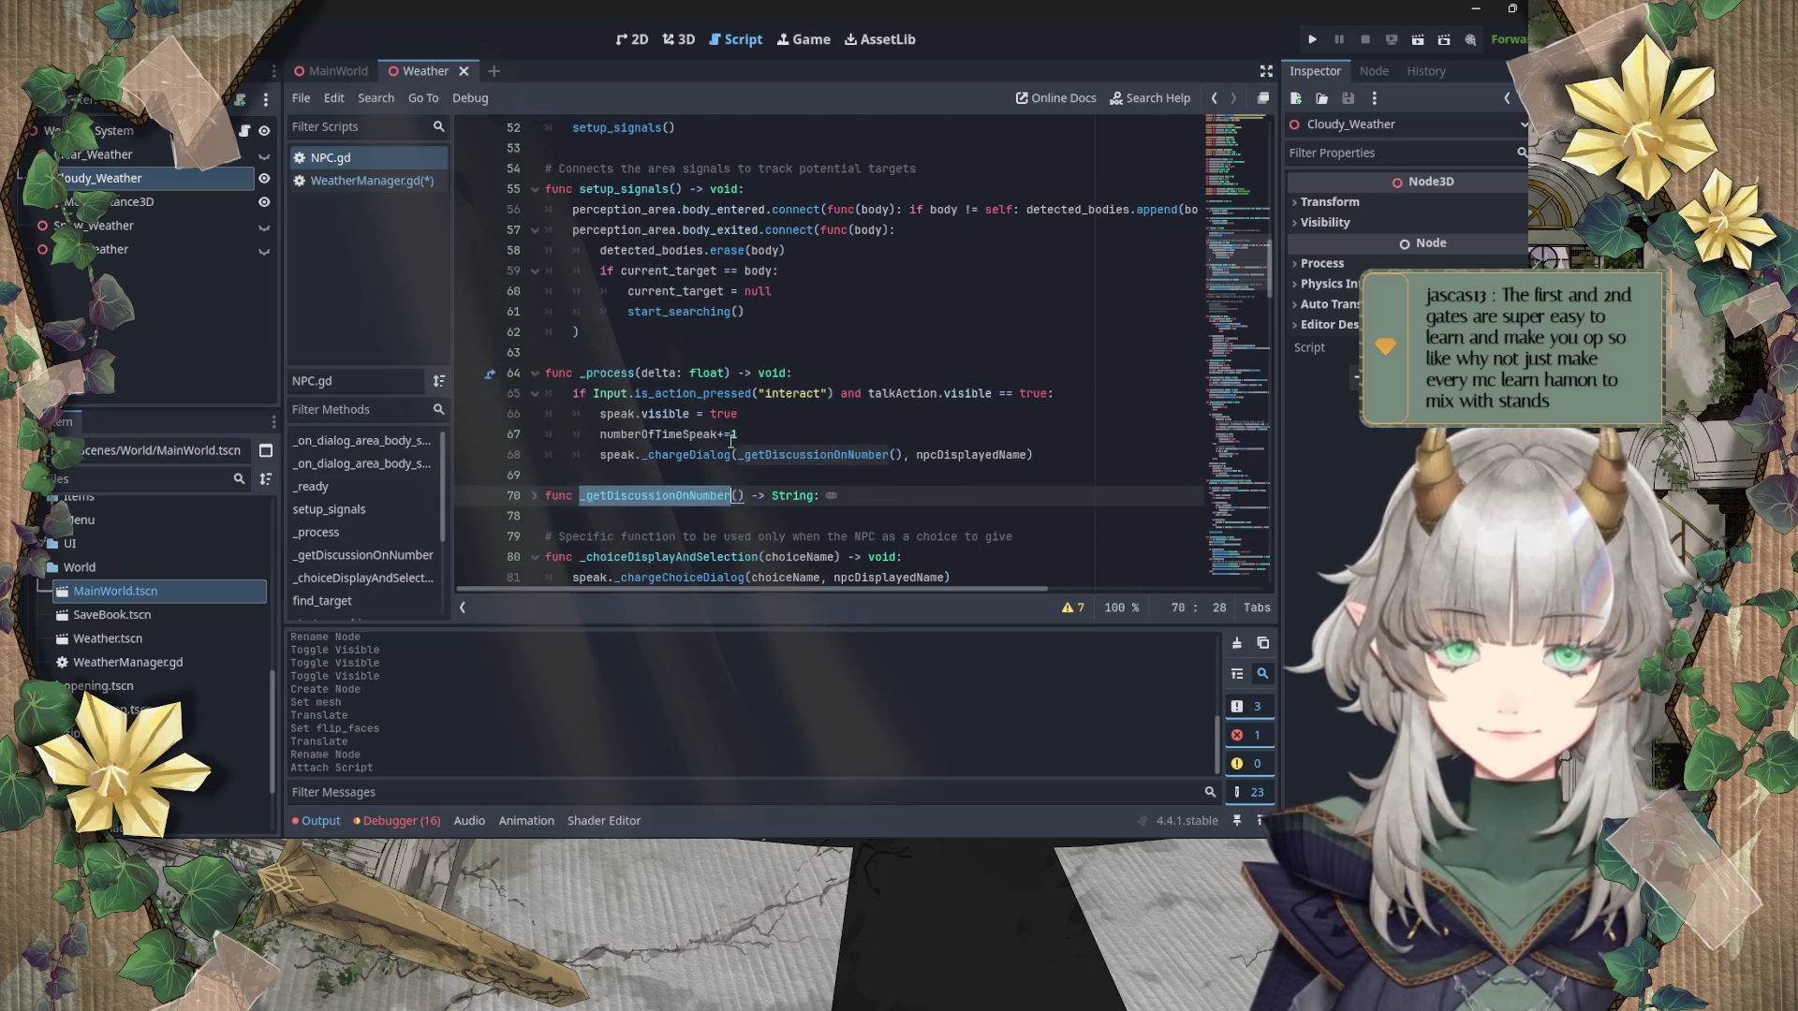
scroll(731, 440, "up", 5)
double_click(712, 291)
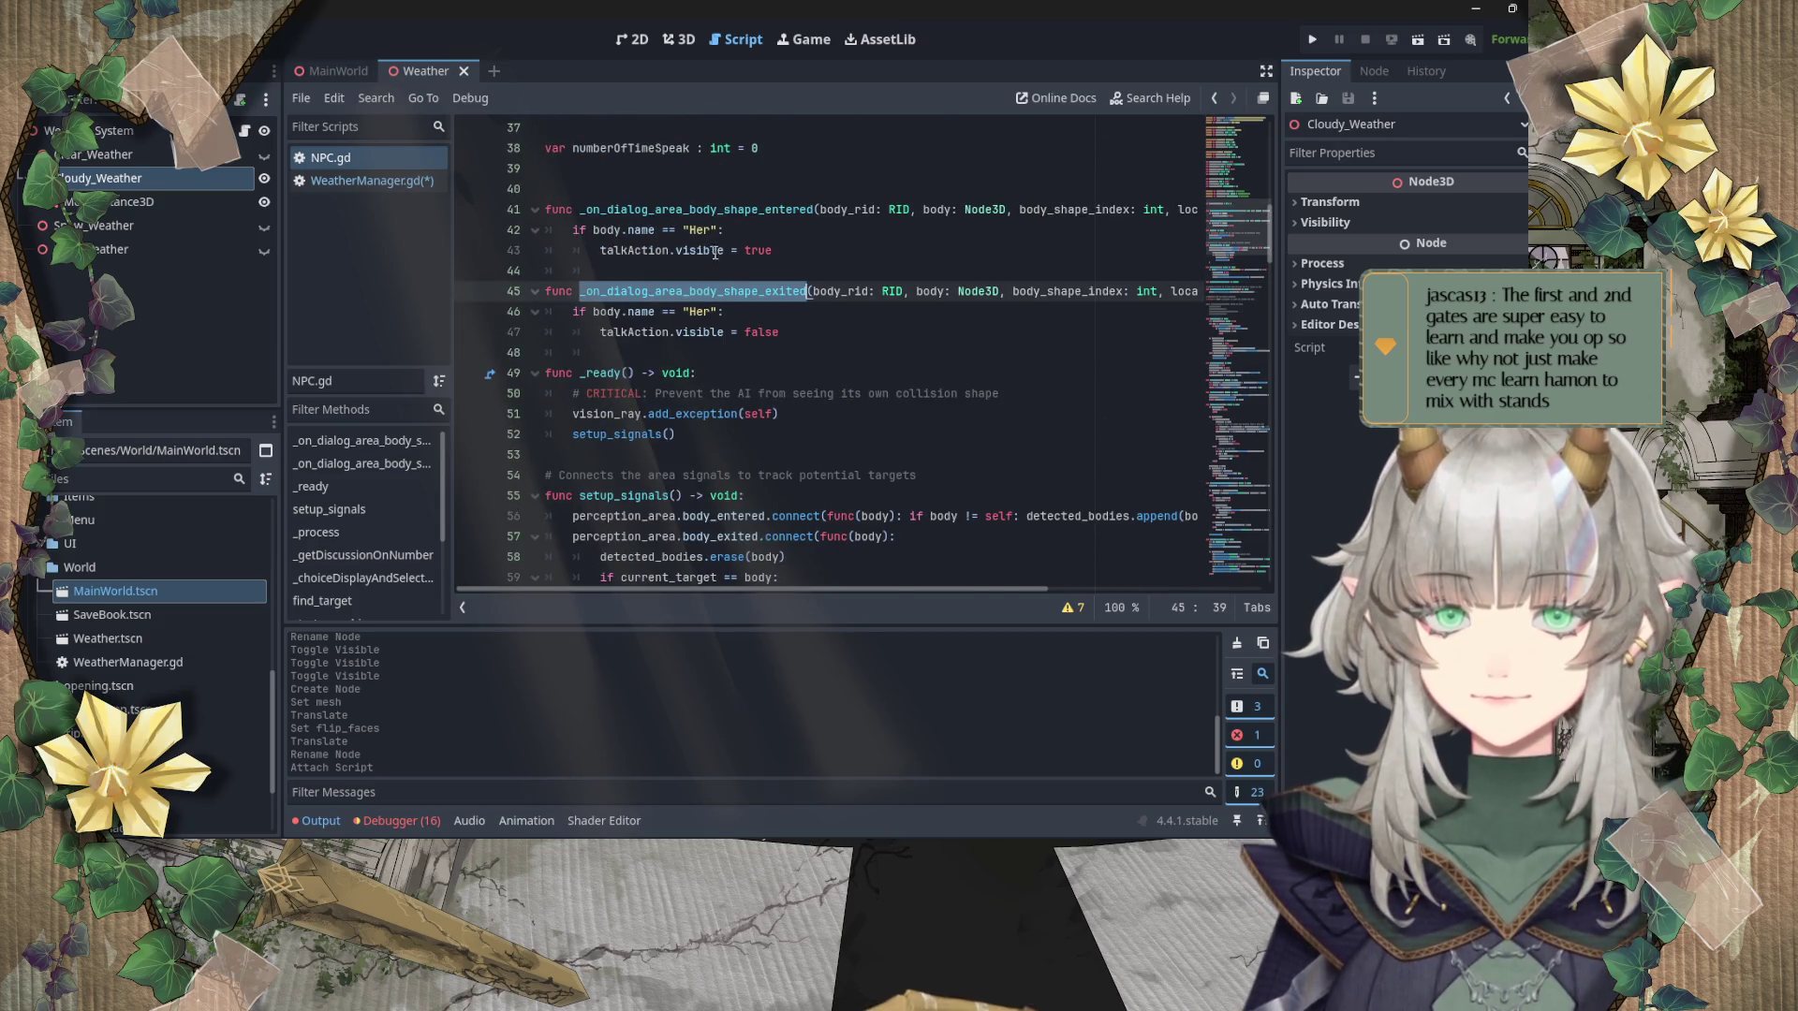
double_click(705, 210)
double_click(749, 291)
scroll(655, 309, "down", 5)
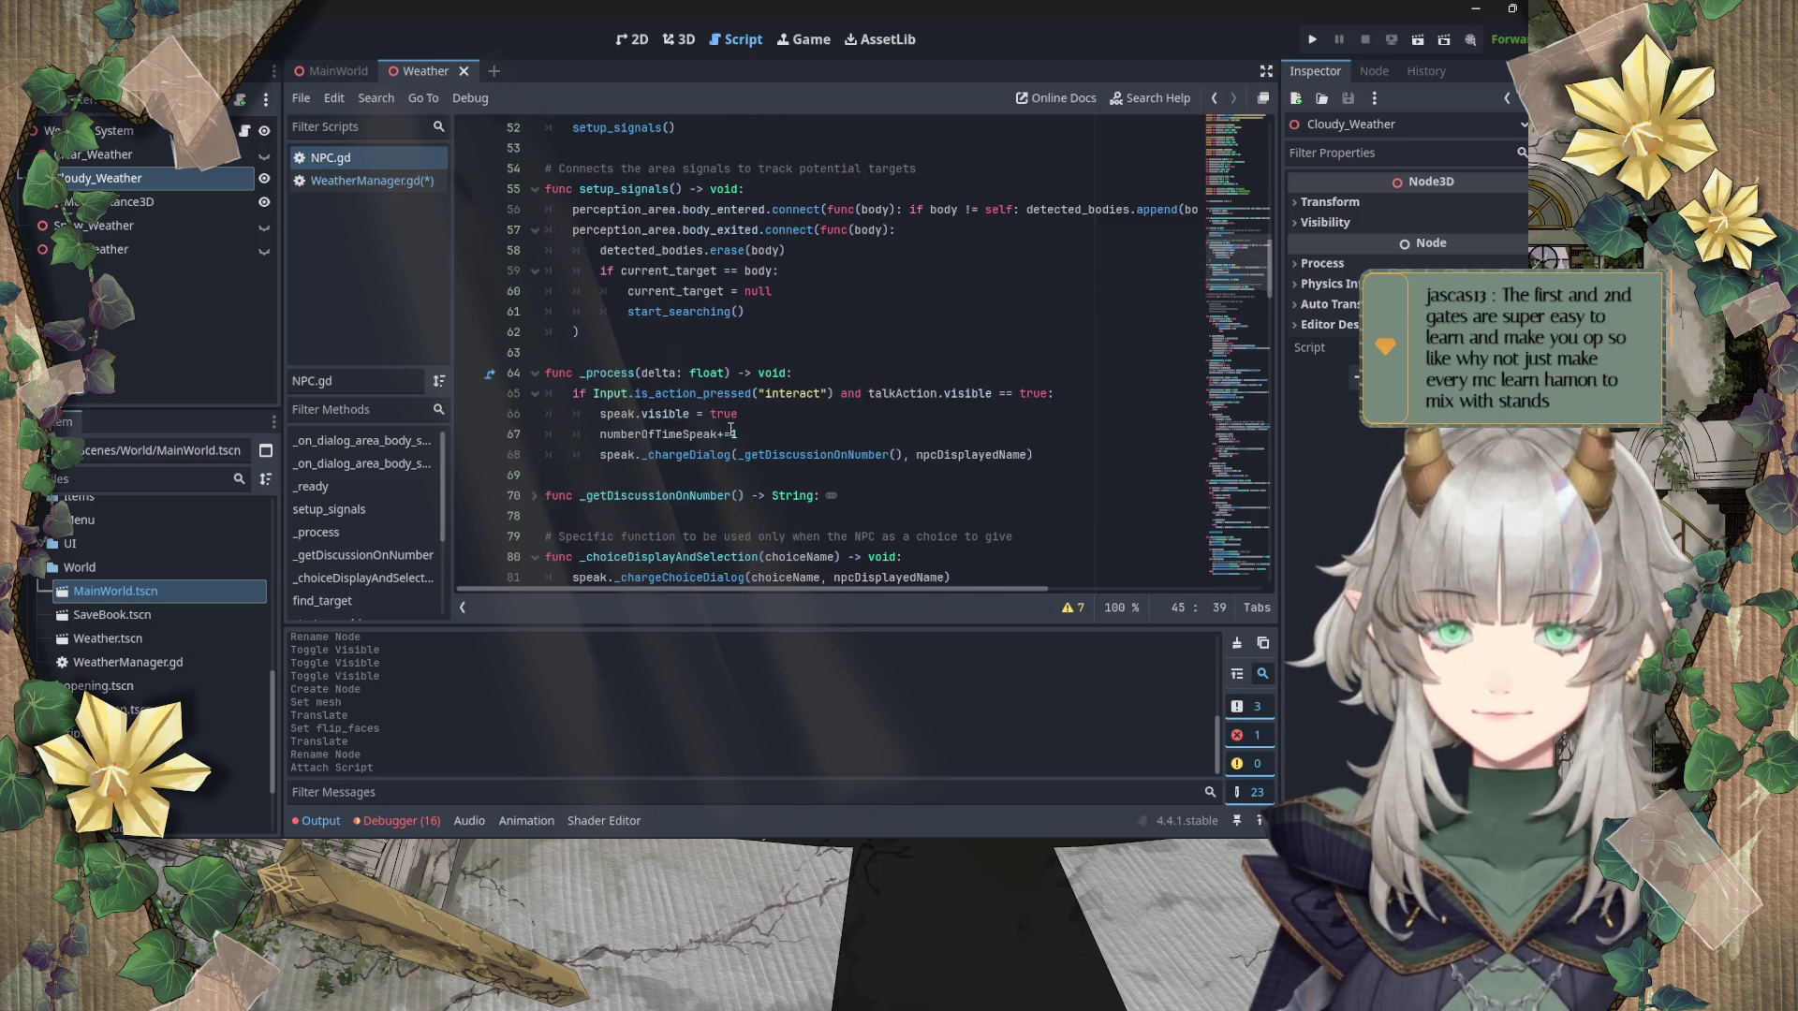
left_click(394, 181)
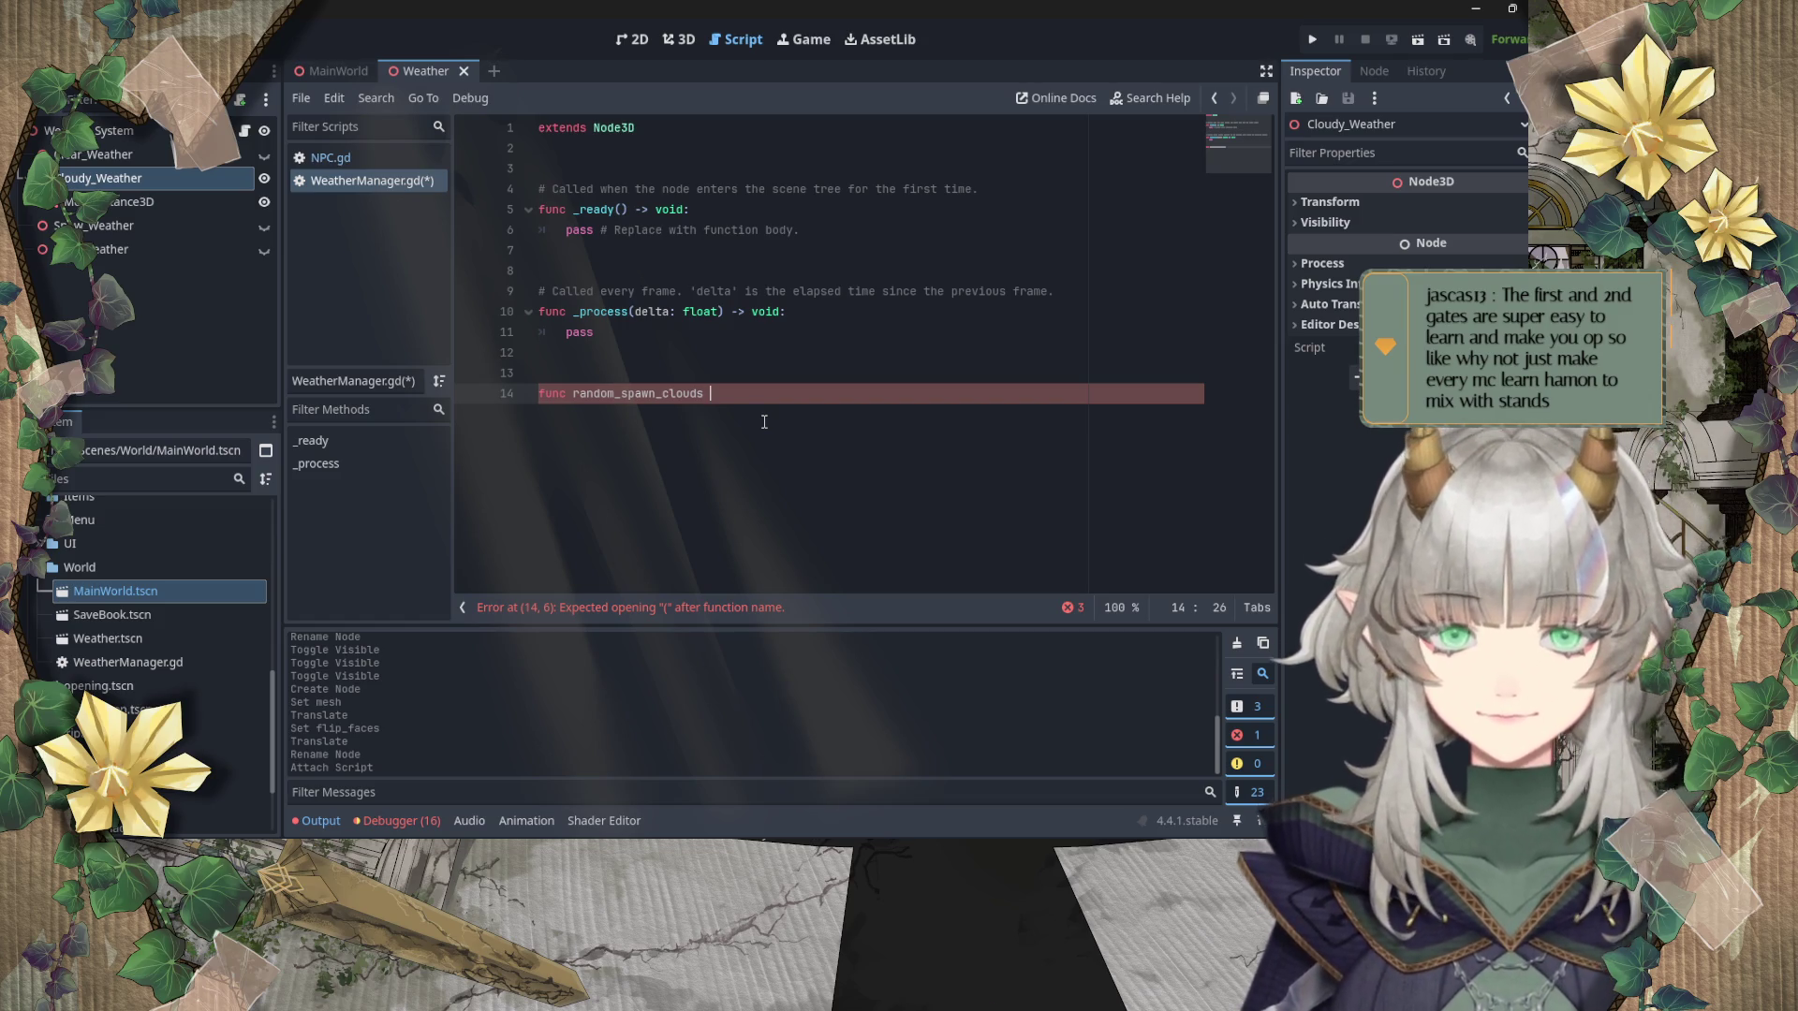
Step: Complete random_spawn_clouds() -> void: with pass, commented 'Randomly spawn clouds in sky'
key("BackSpace")
type("()")
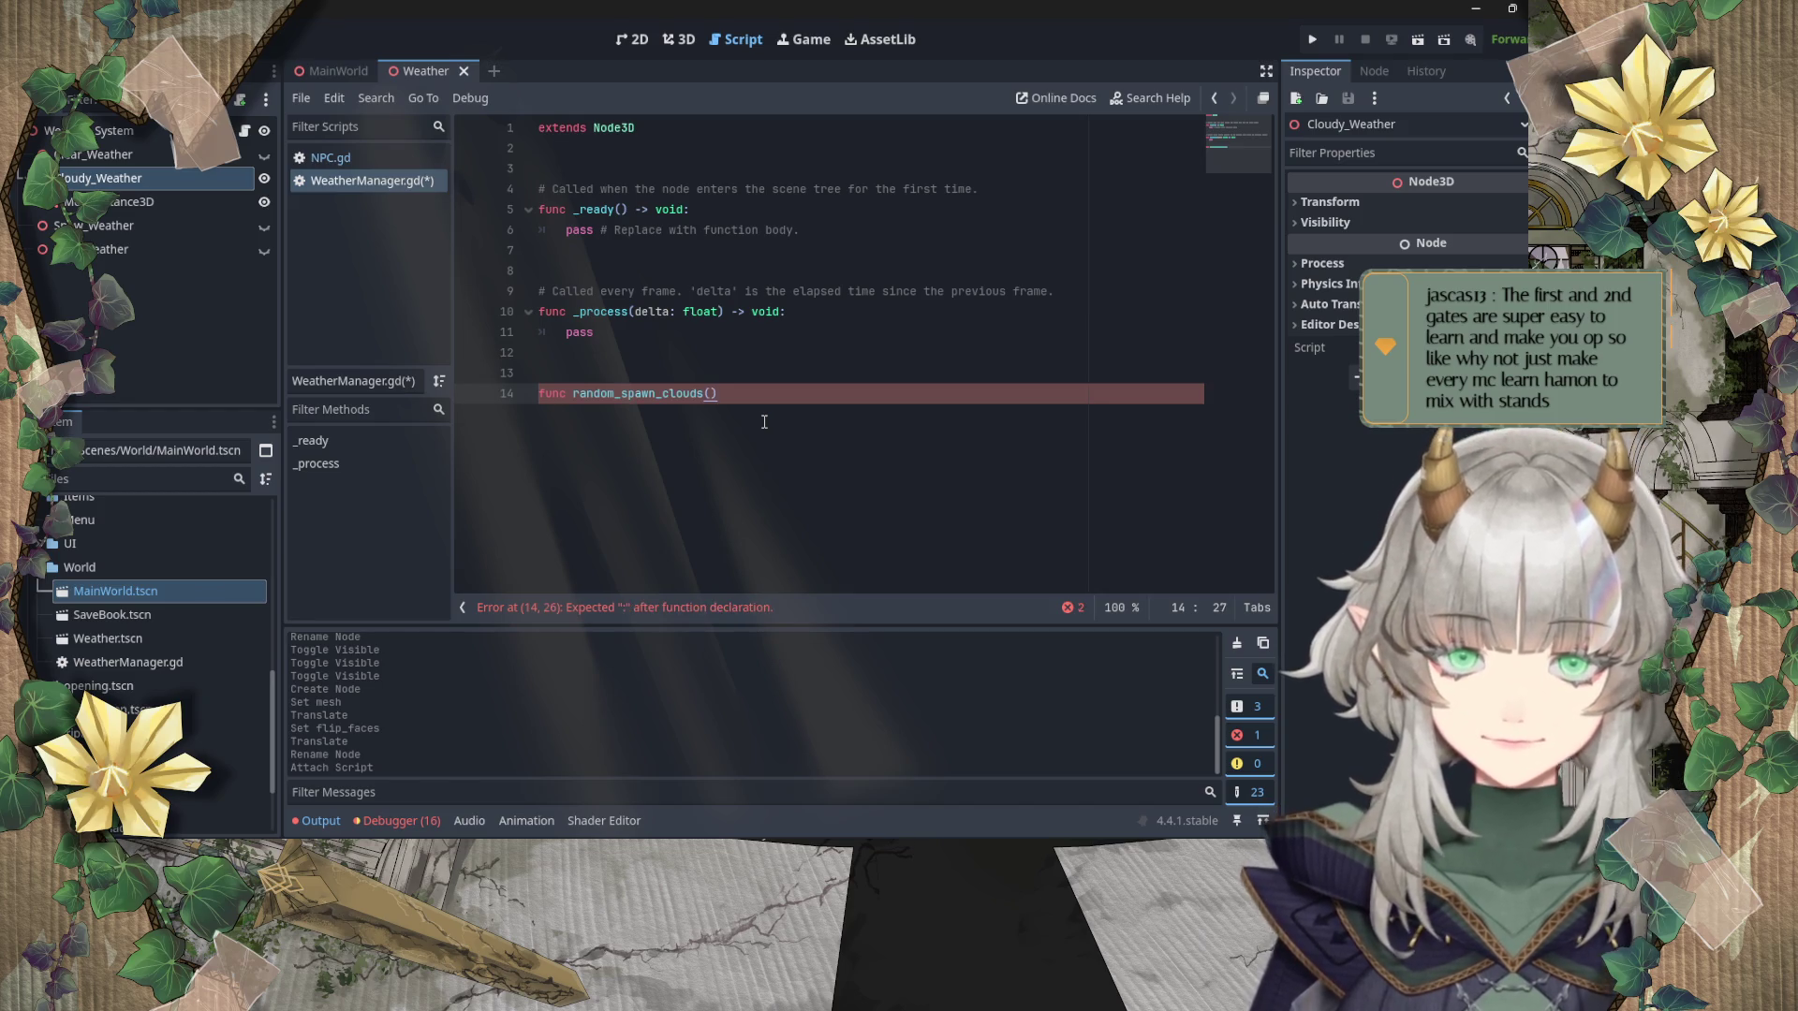
type(" -> void:")
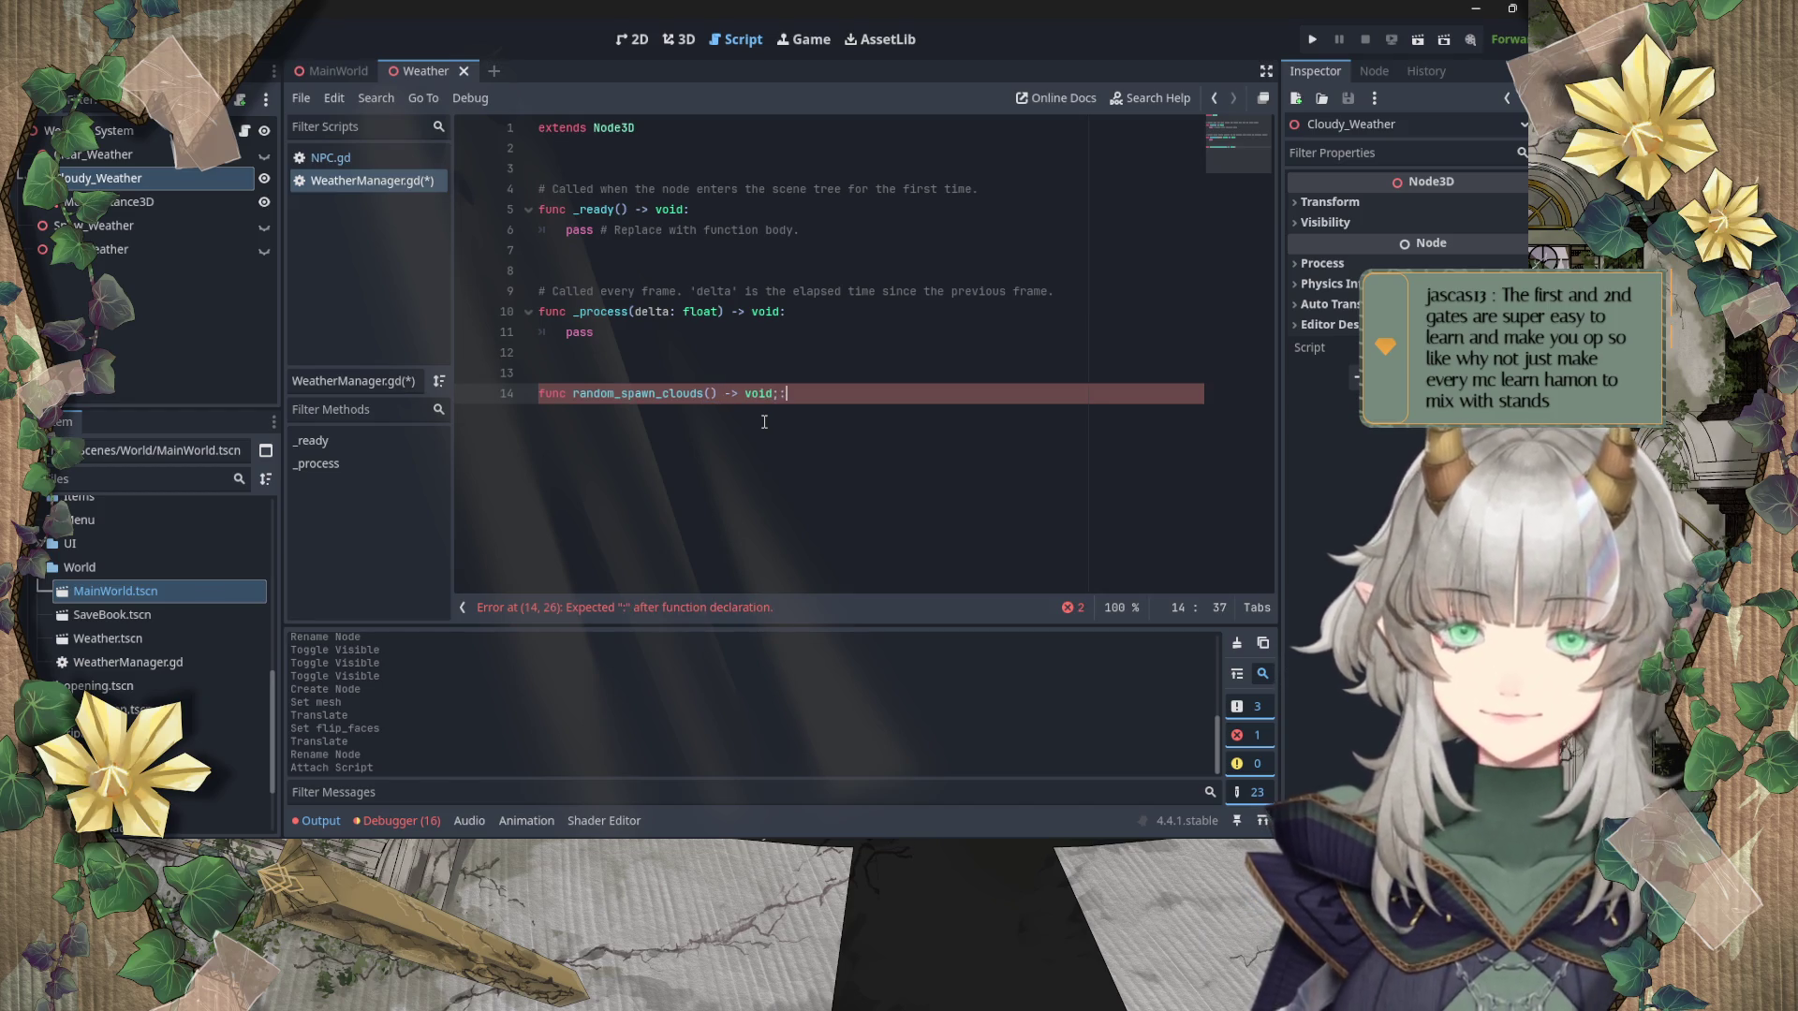
key("Return")
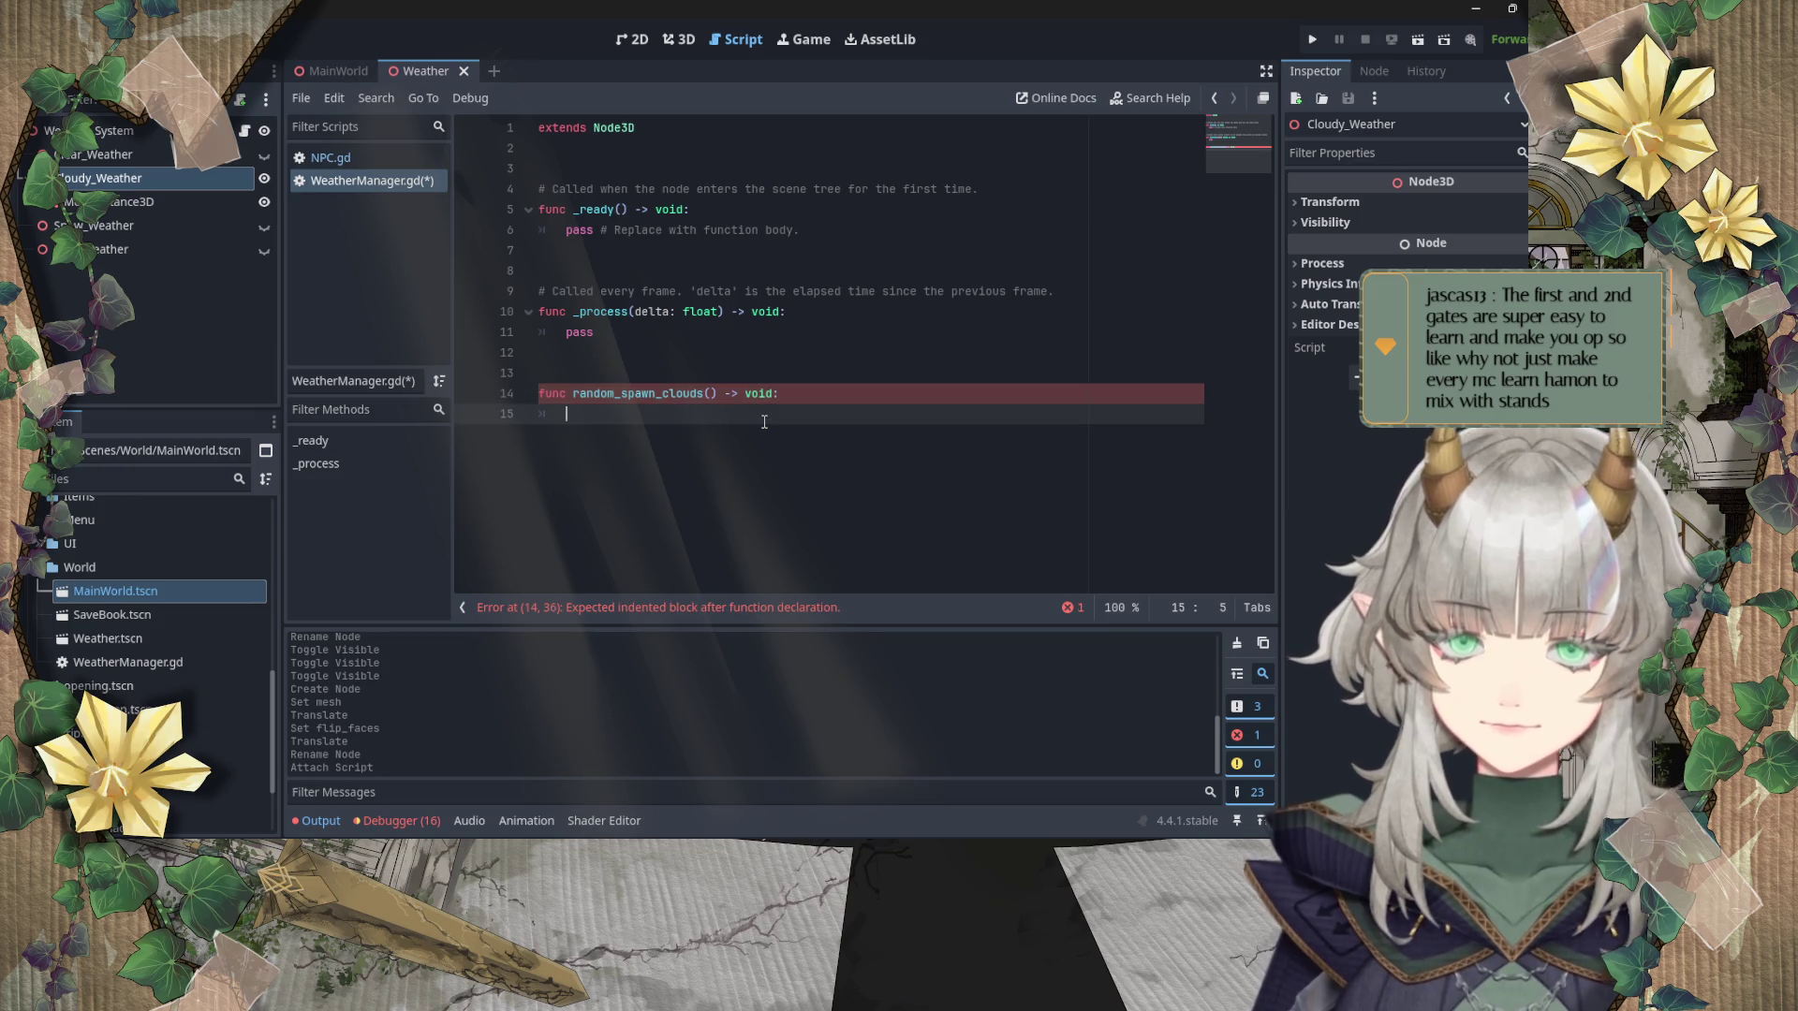
type("pass")
key("Return")
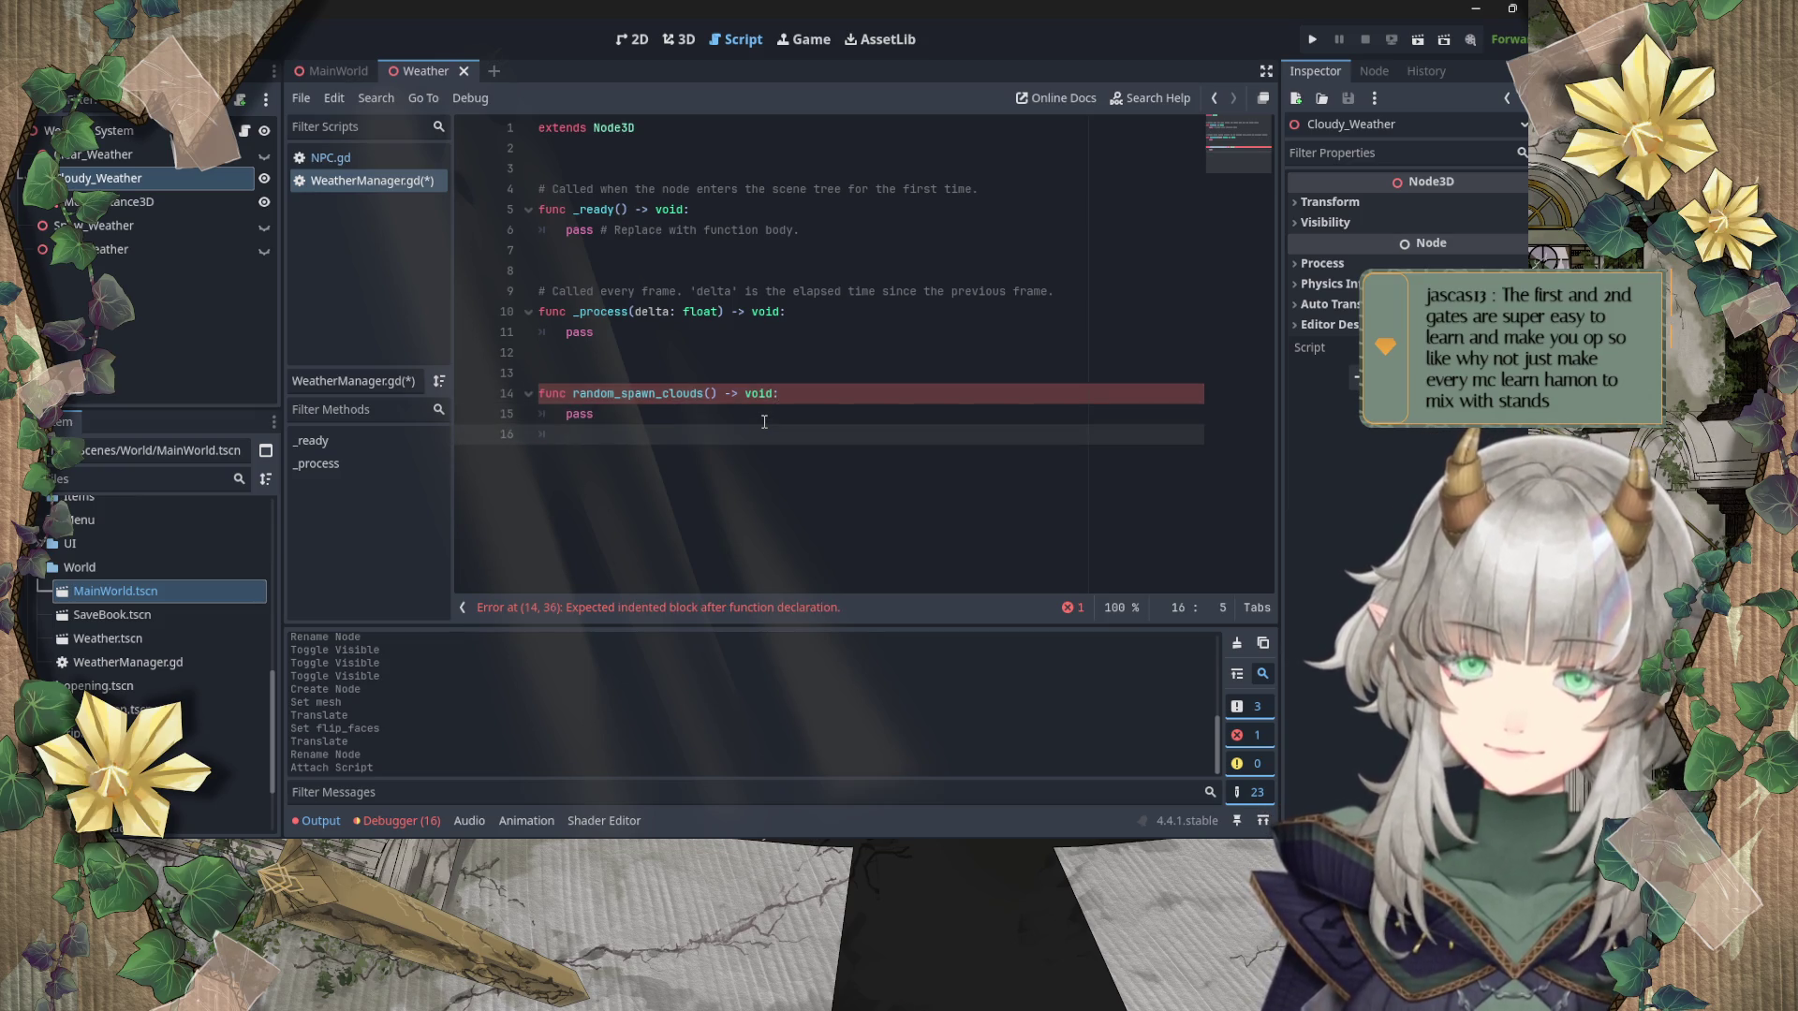
key("Up")
key("Up")
key("Up")
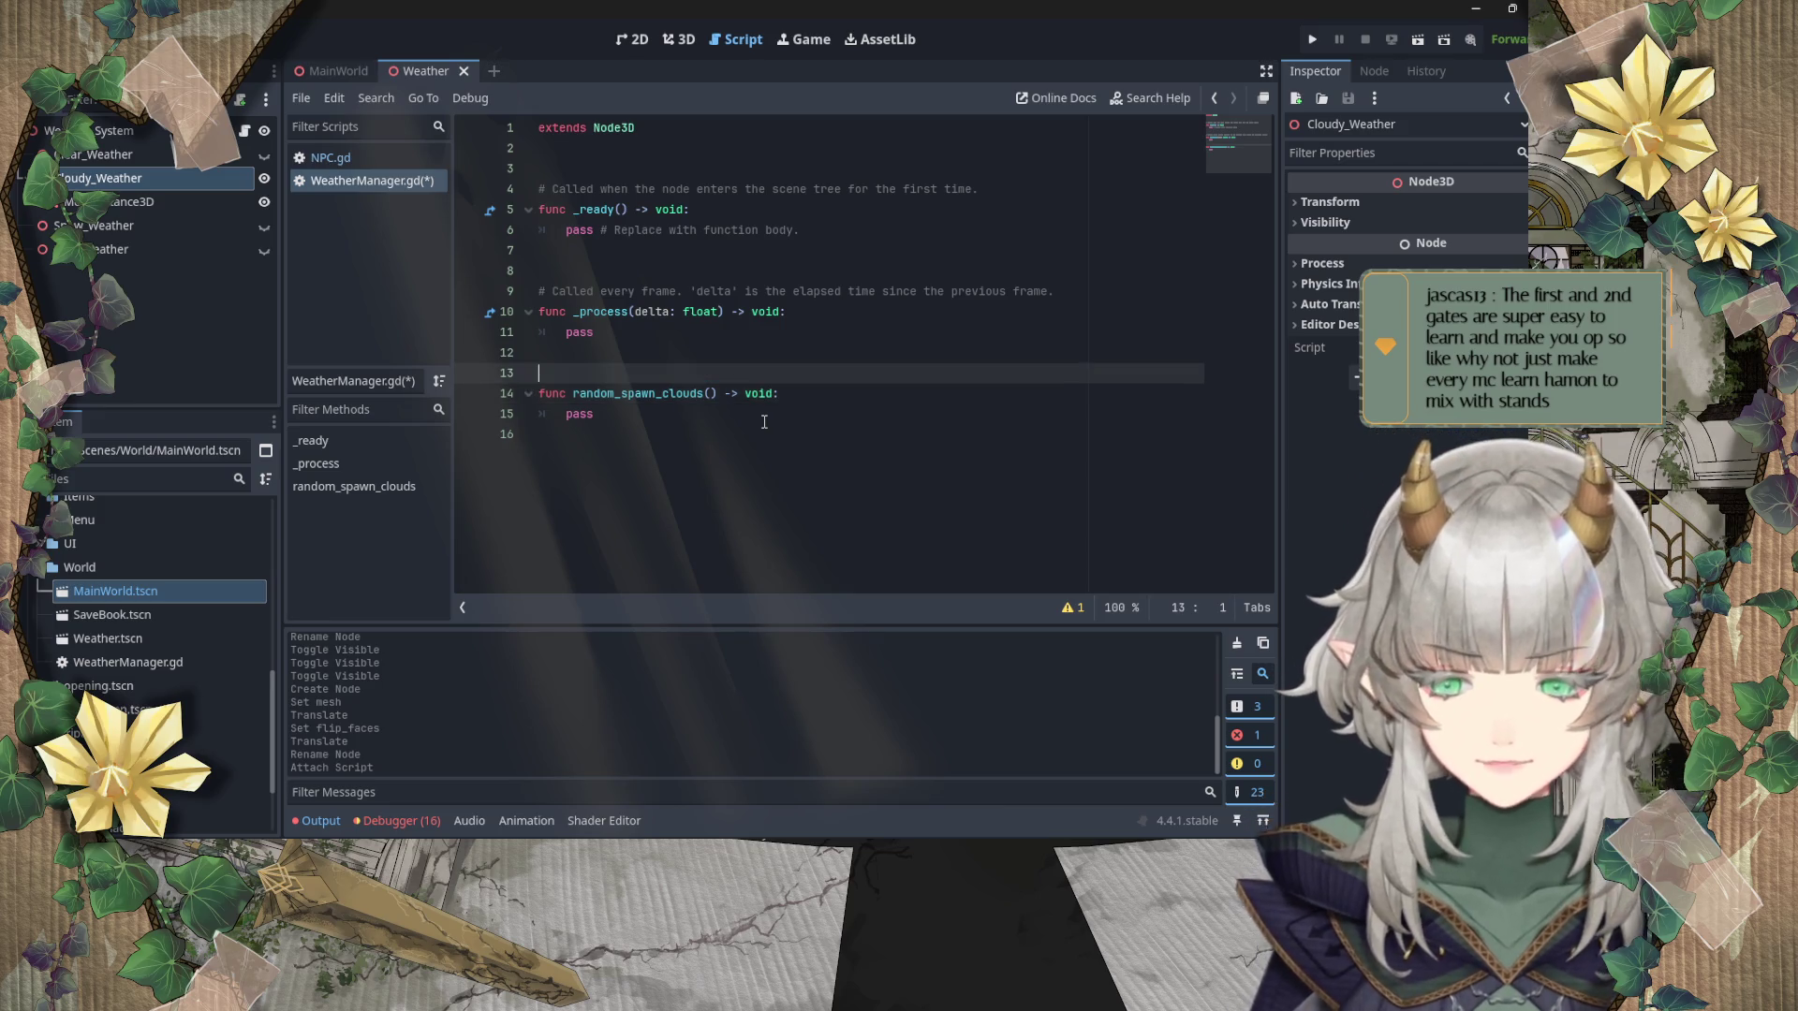
type("Ran")
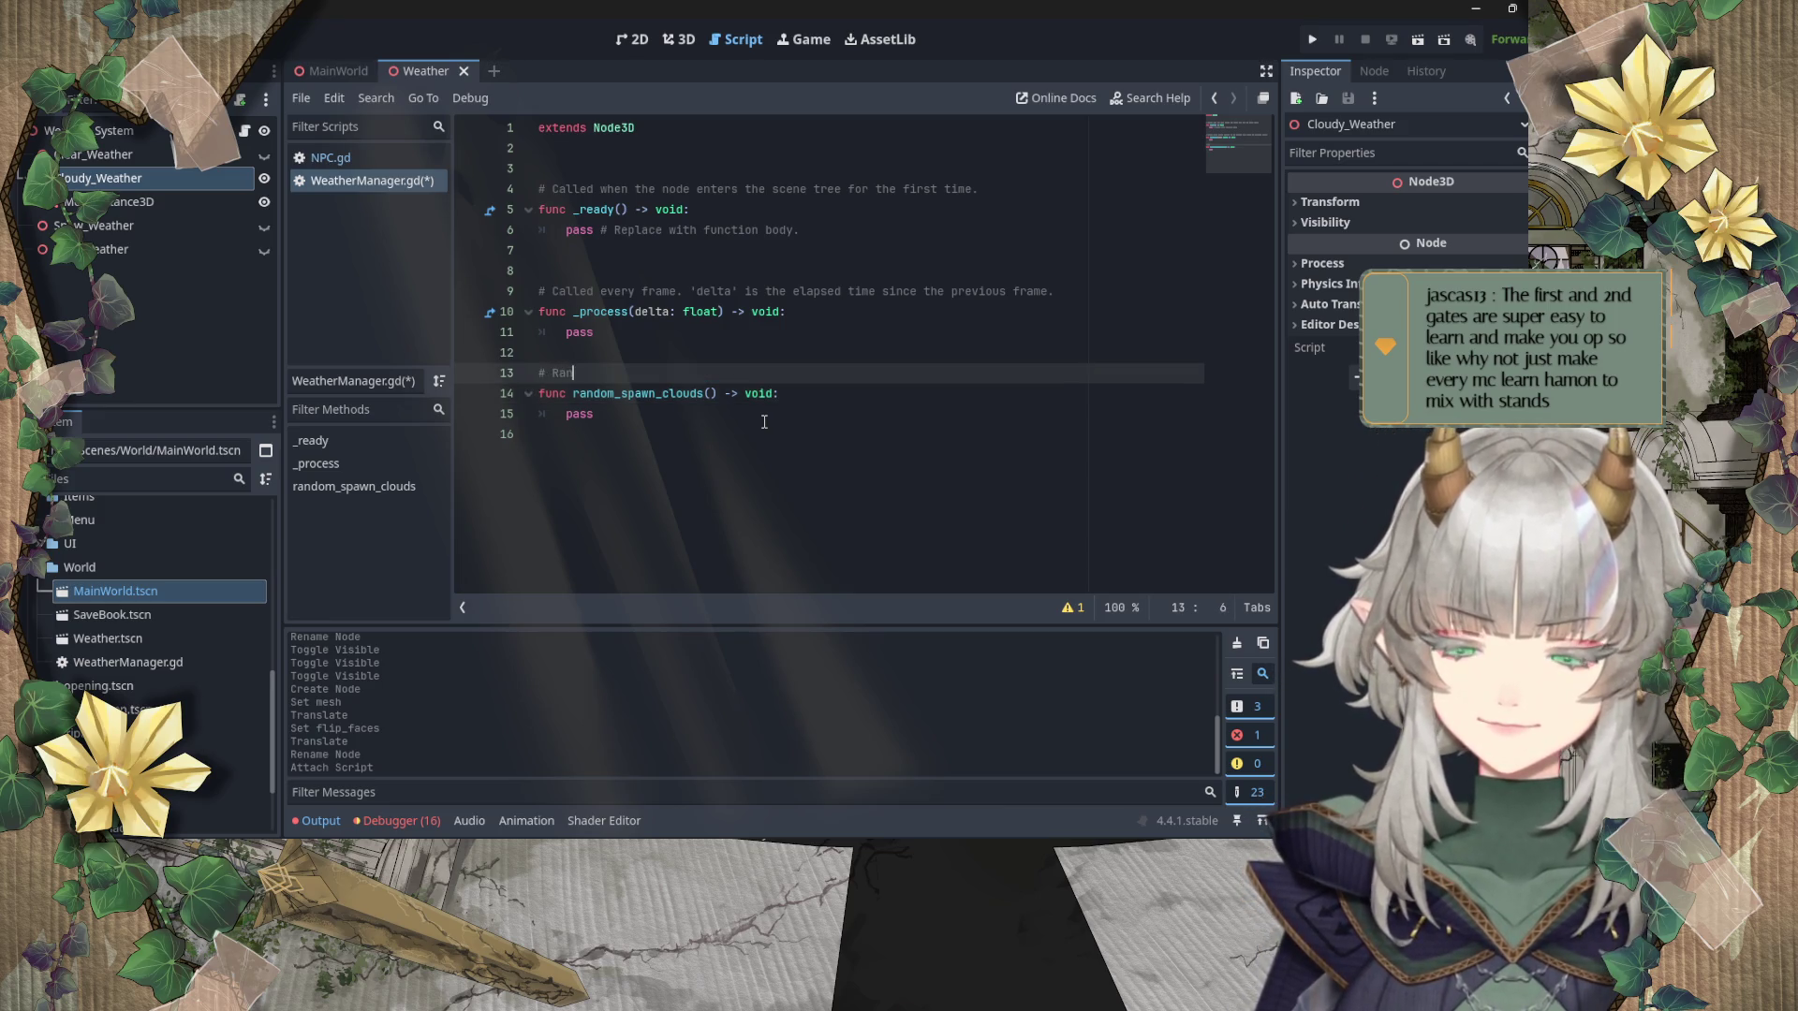
type("domly spawn")
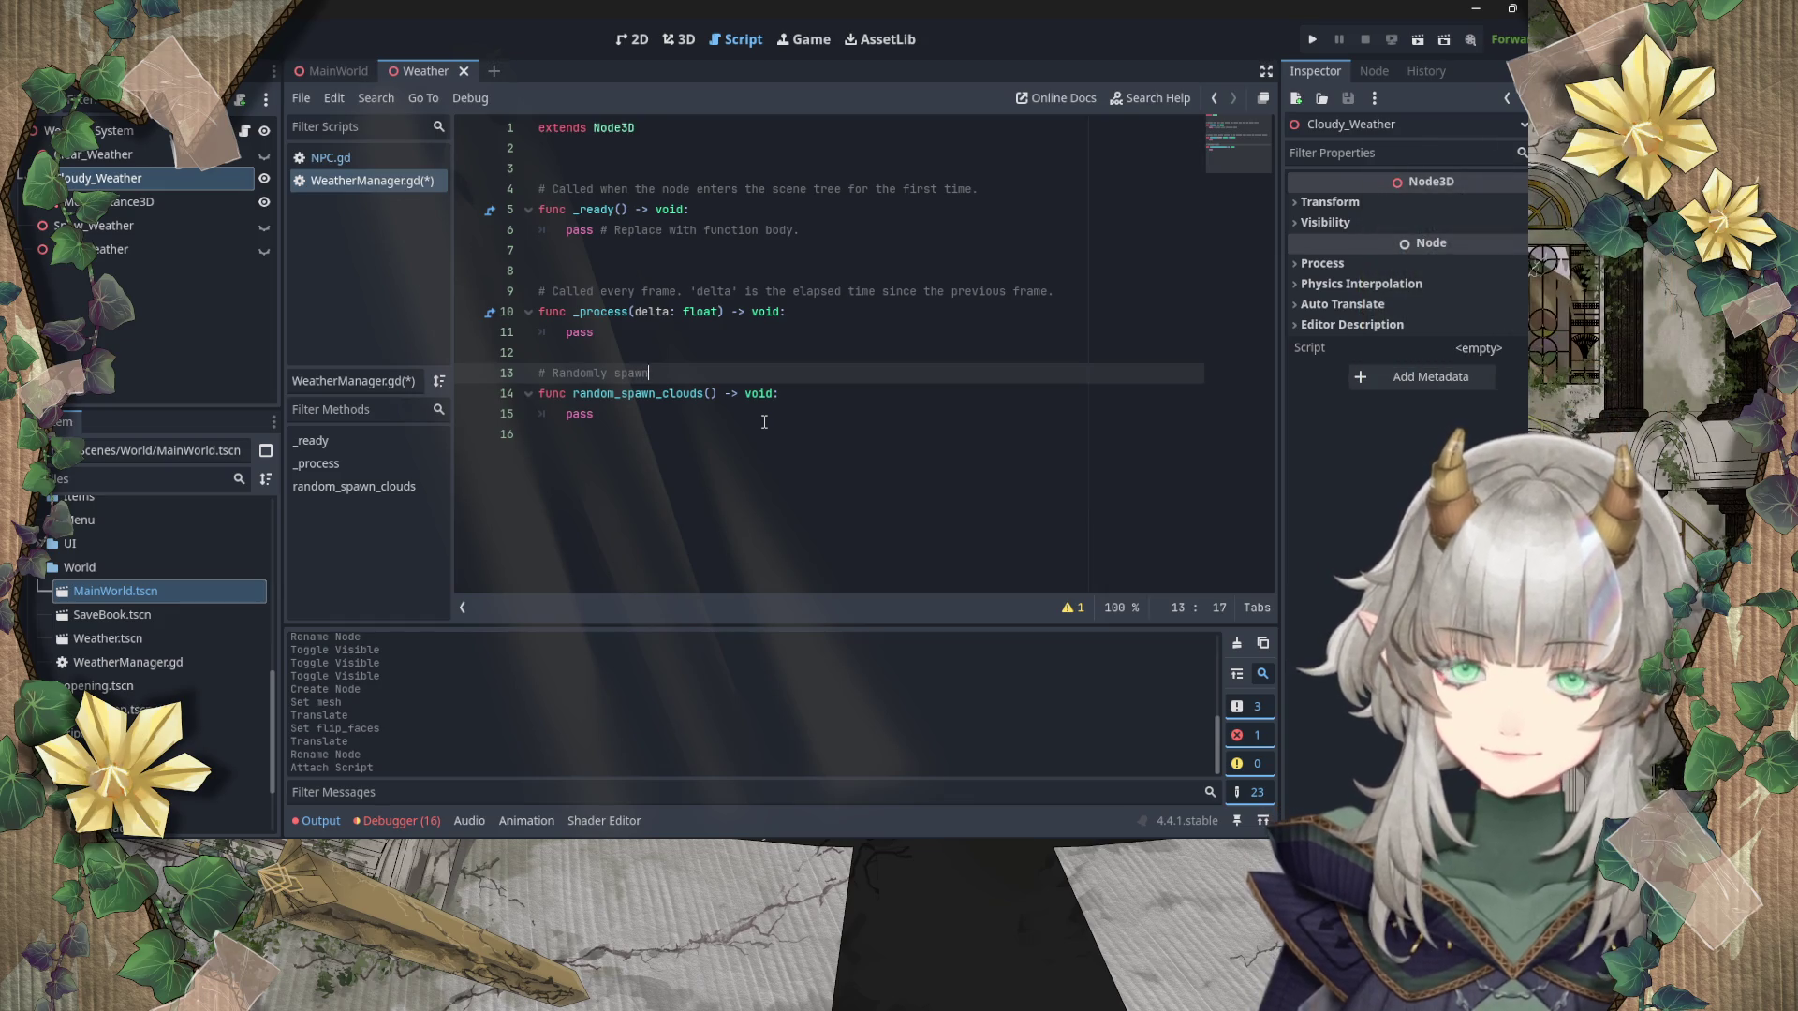
type(" clouds")
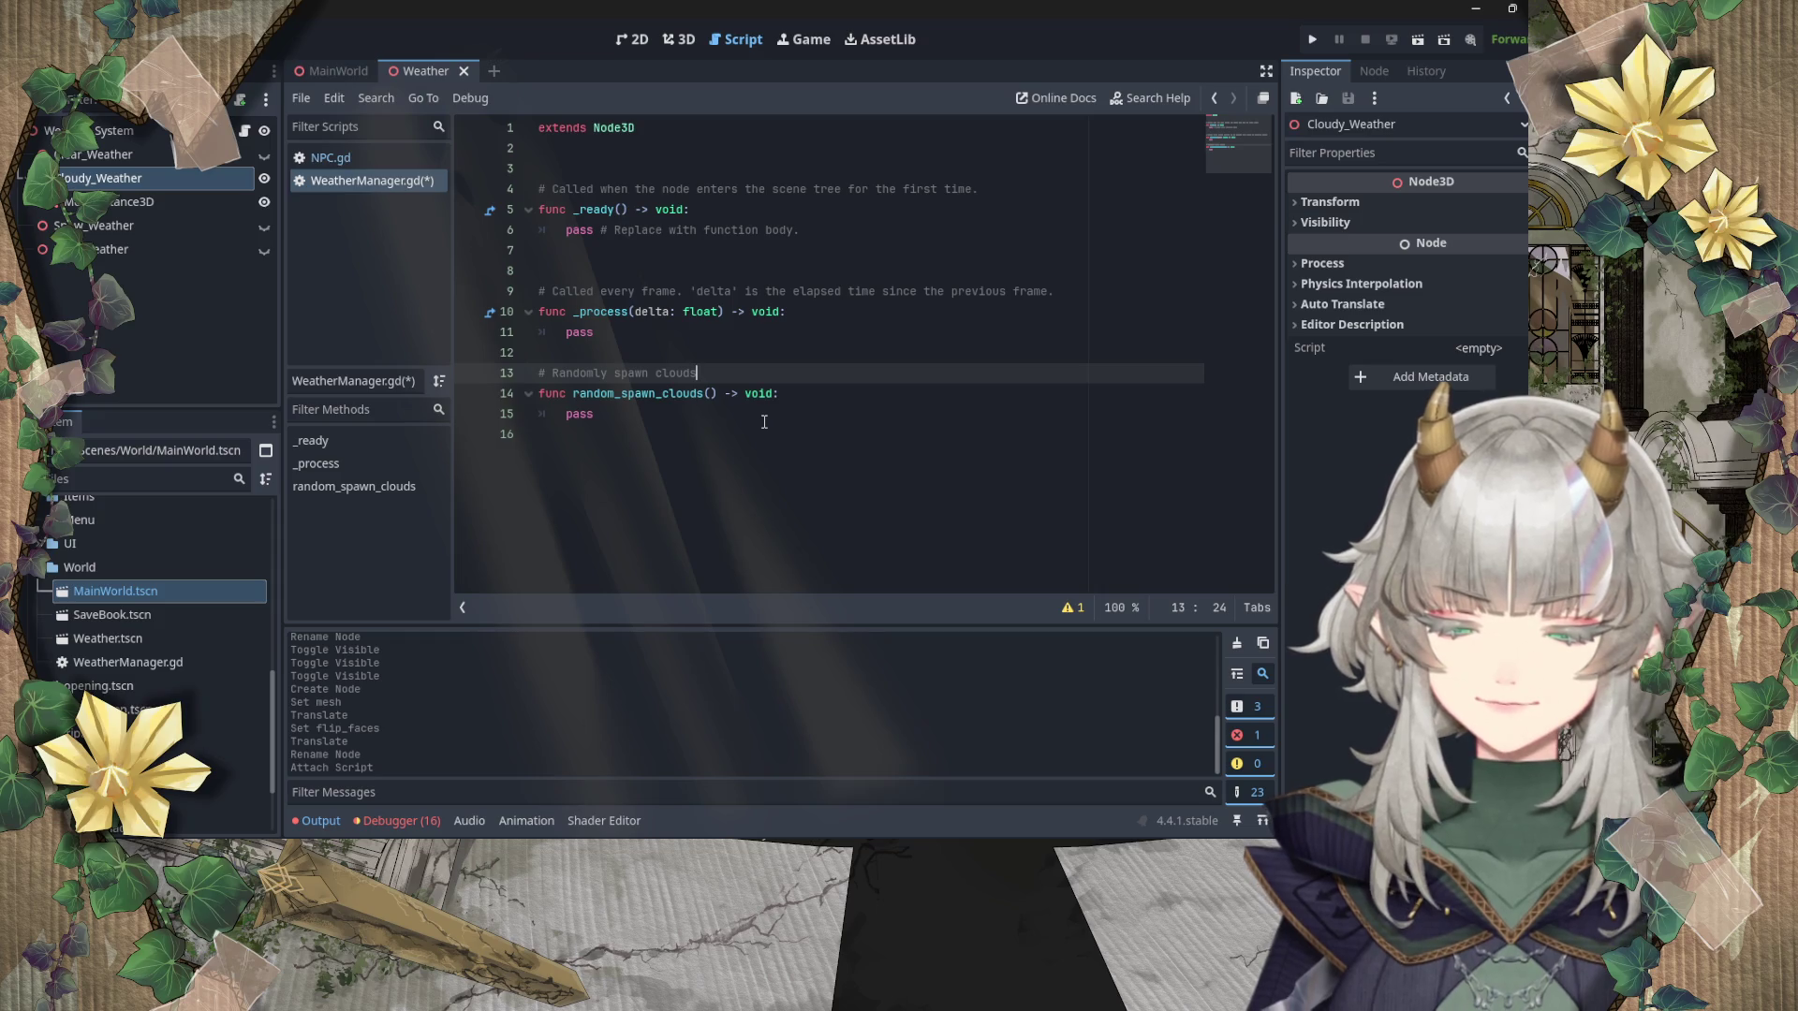
type(" in ")
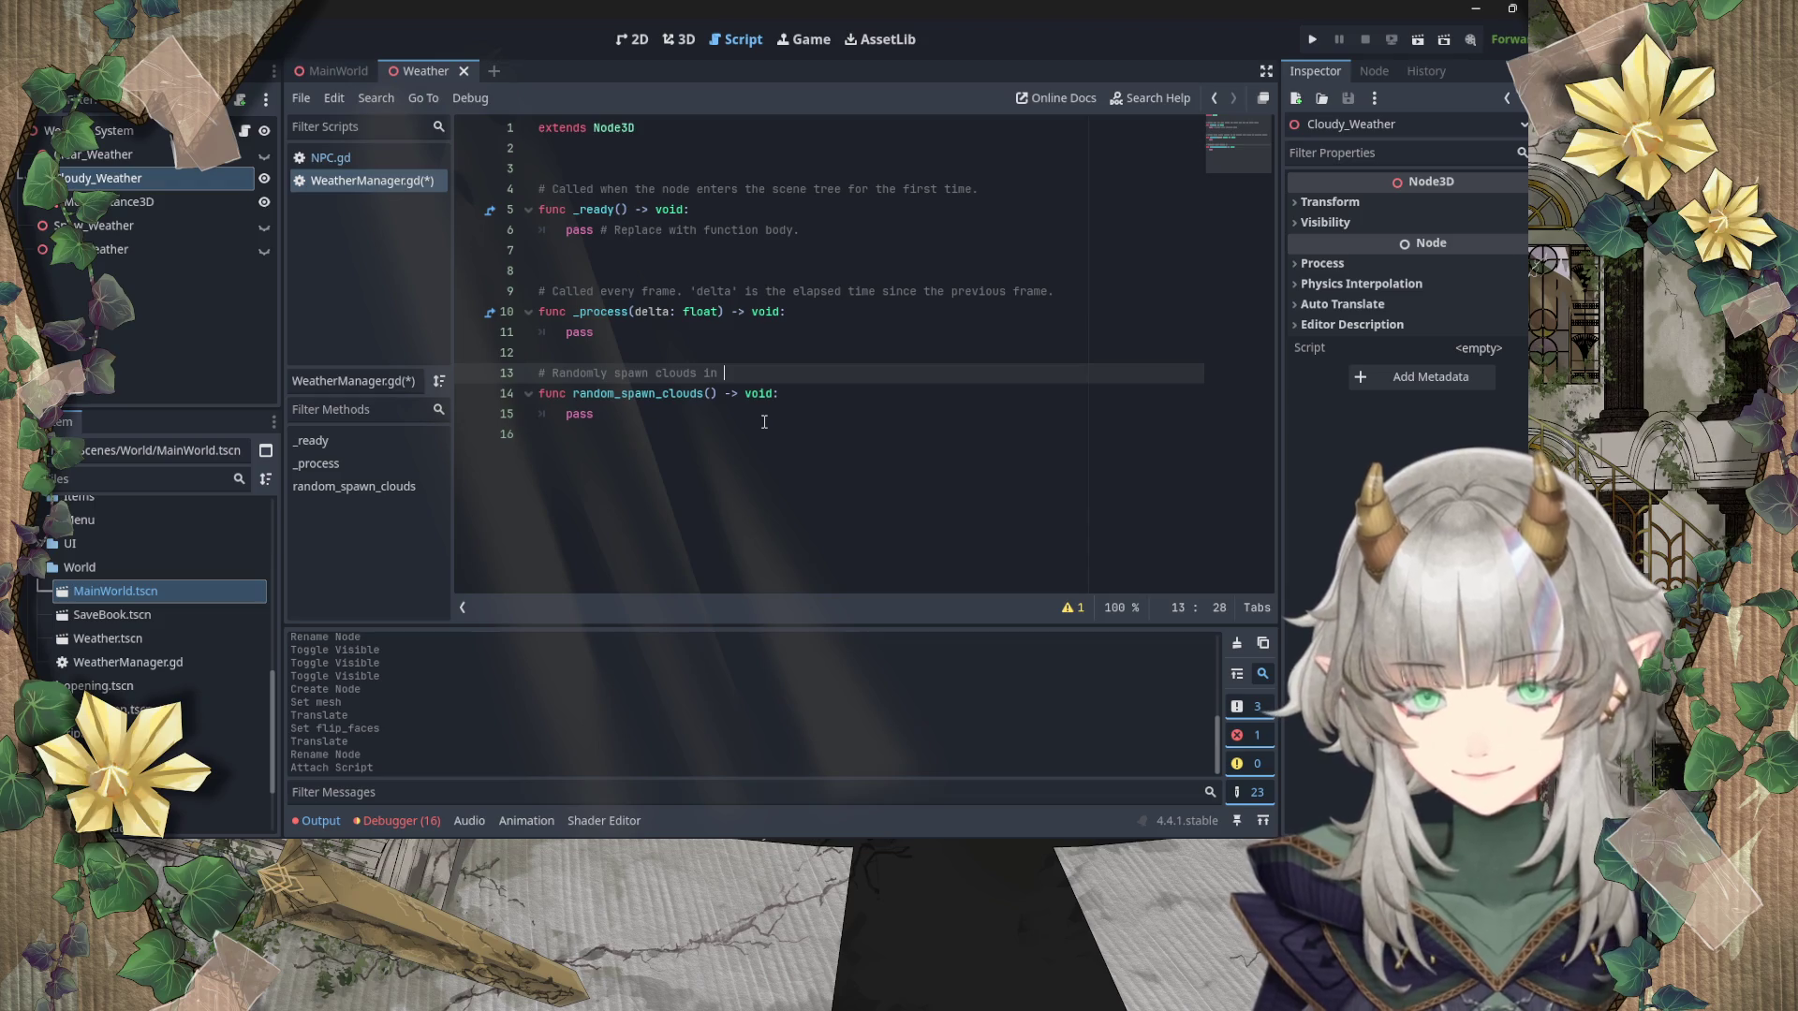
type("sky")
Step: Save WeatherManager.gd and open a new indented line inside random_spawn_clouds
left_click(727, 437)
key("Return")
type("func")
key("BackSpace")
key("BackSpace")
key("BackSpace")
key("ctrl+s")
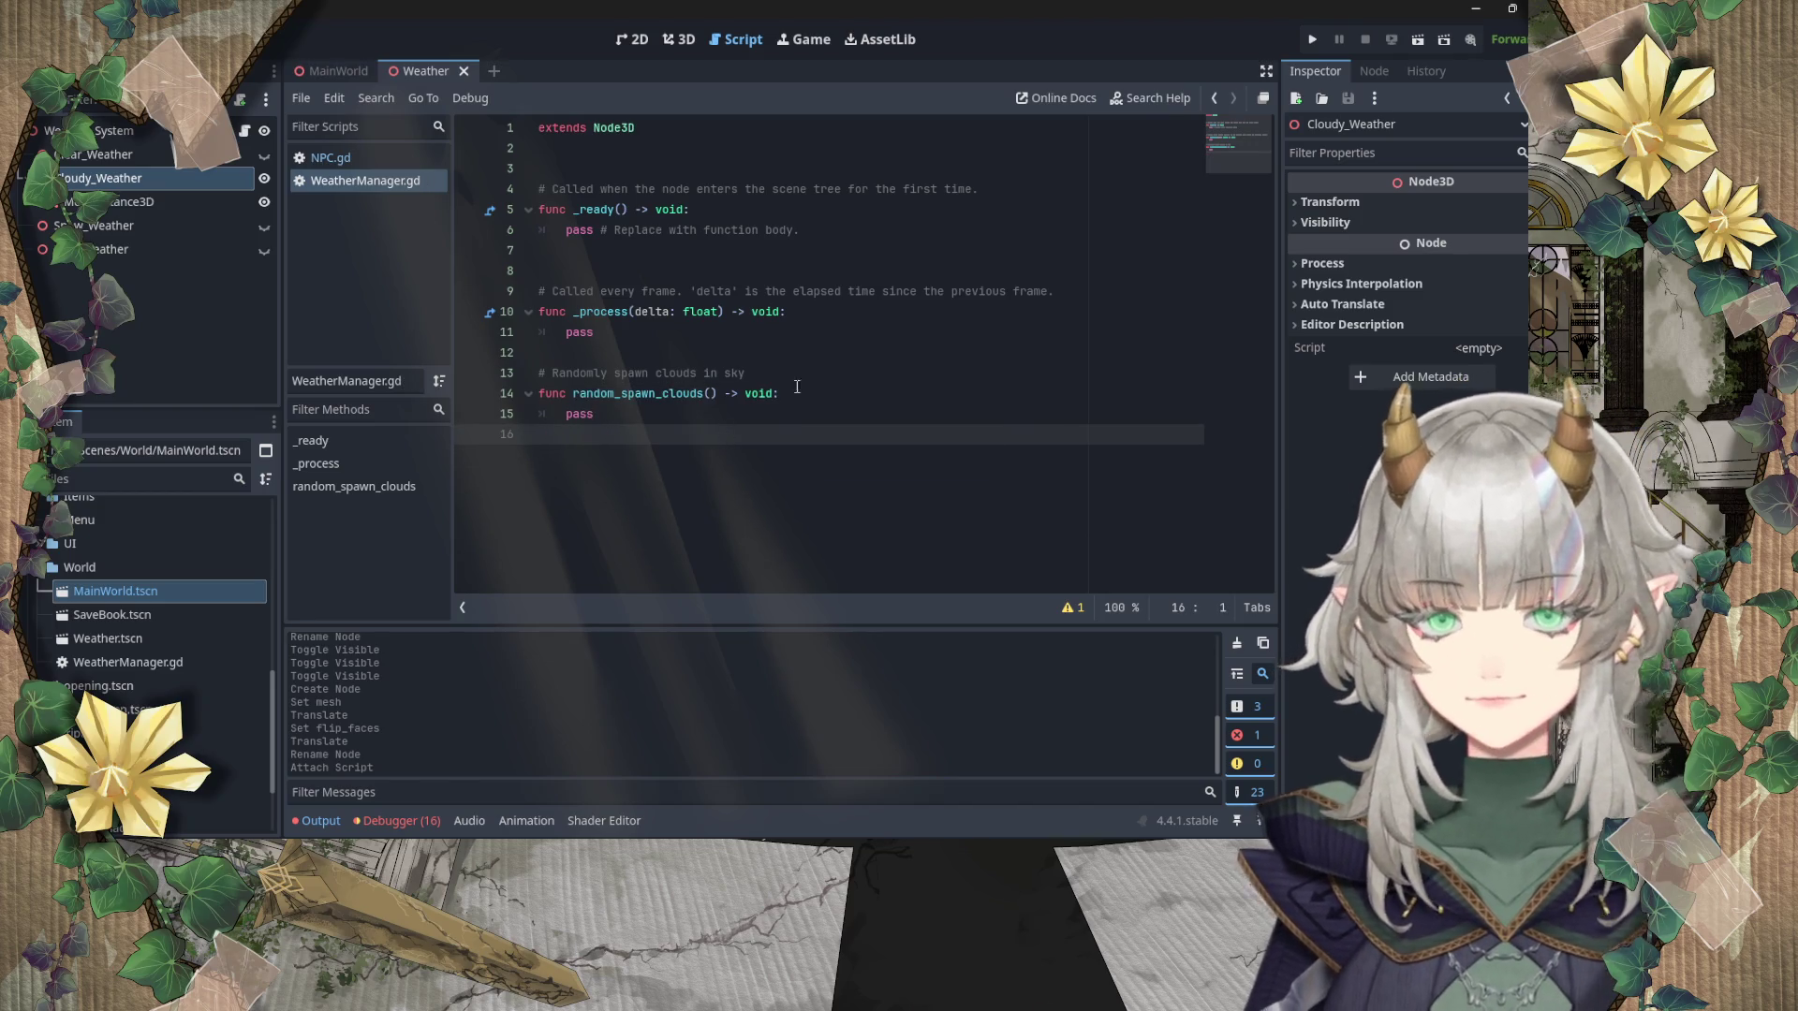
left_click(831, 393)
key("Return")
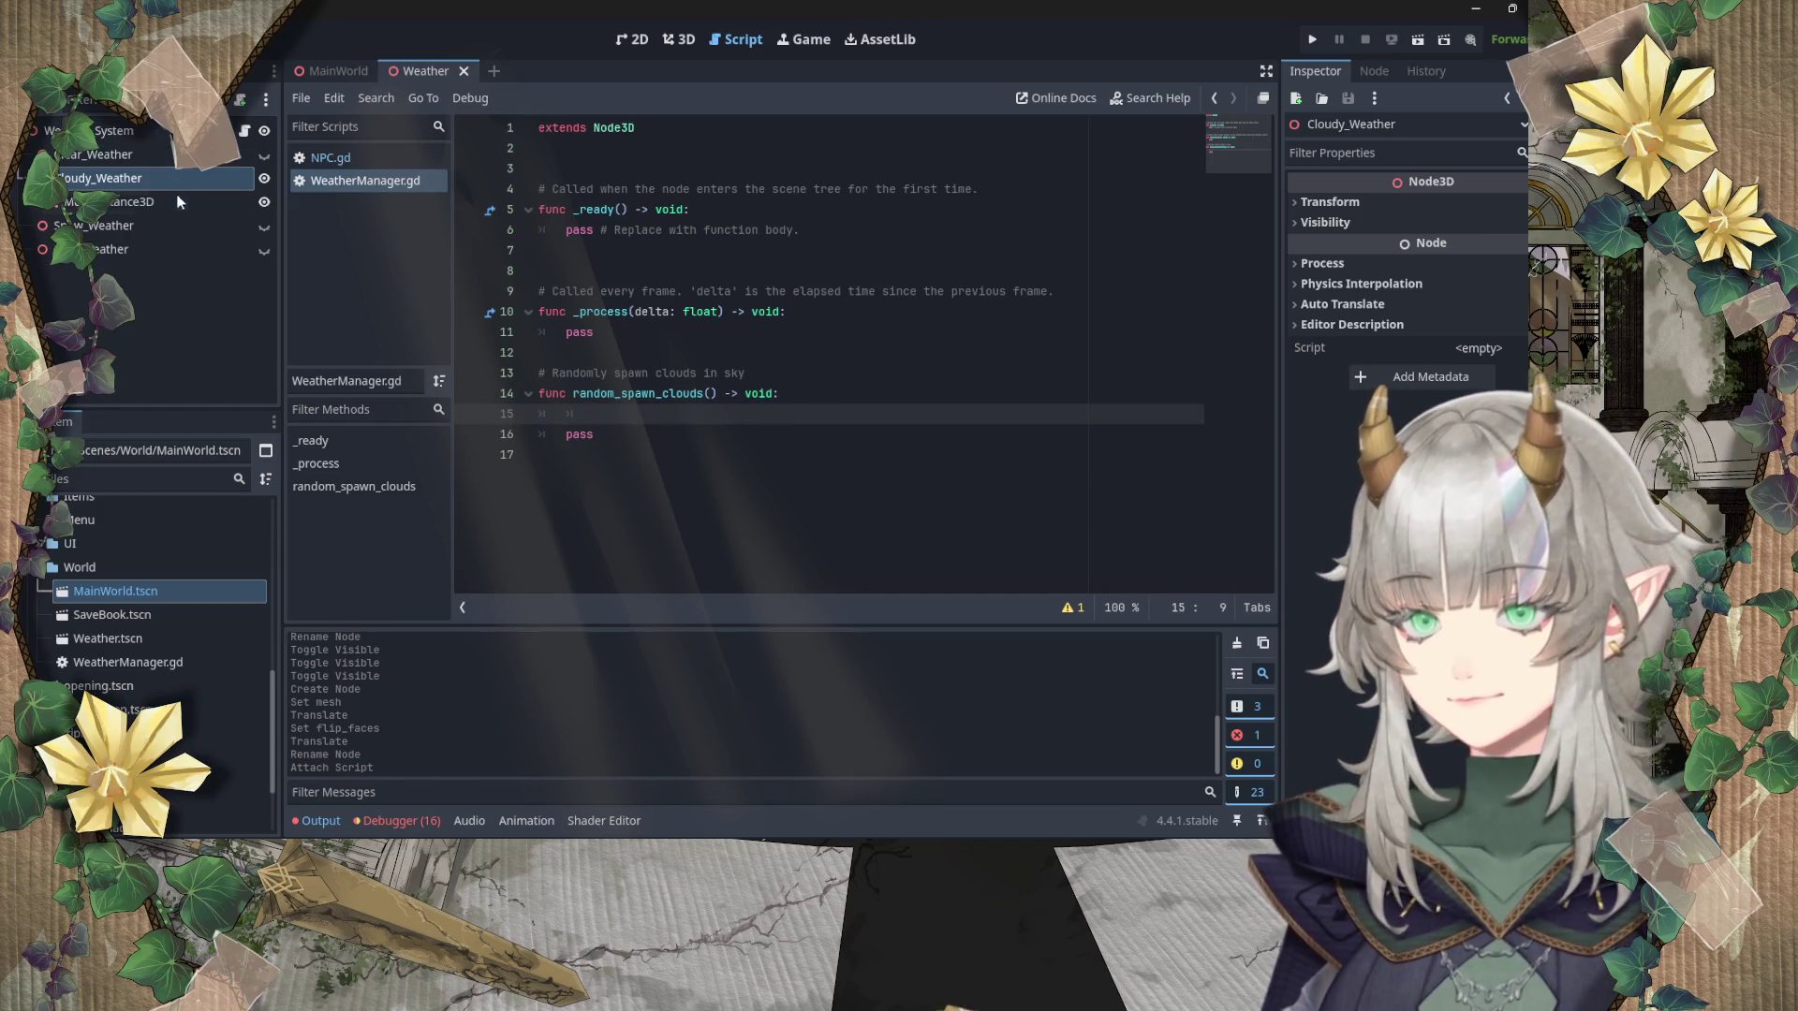
Step: Rename the MeshInstance3D node to 'cloud' and save the scene
double_click(178, 201)
type("cloud")
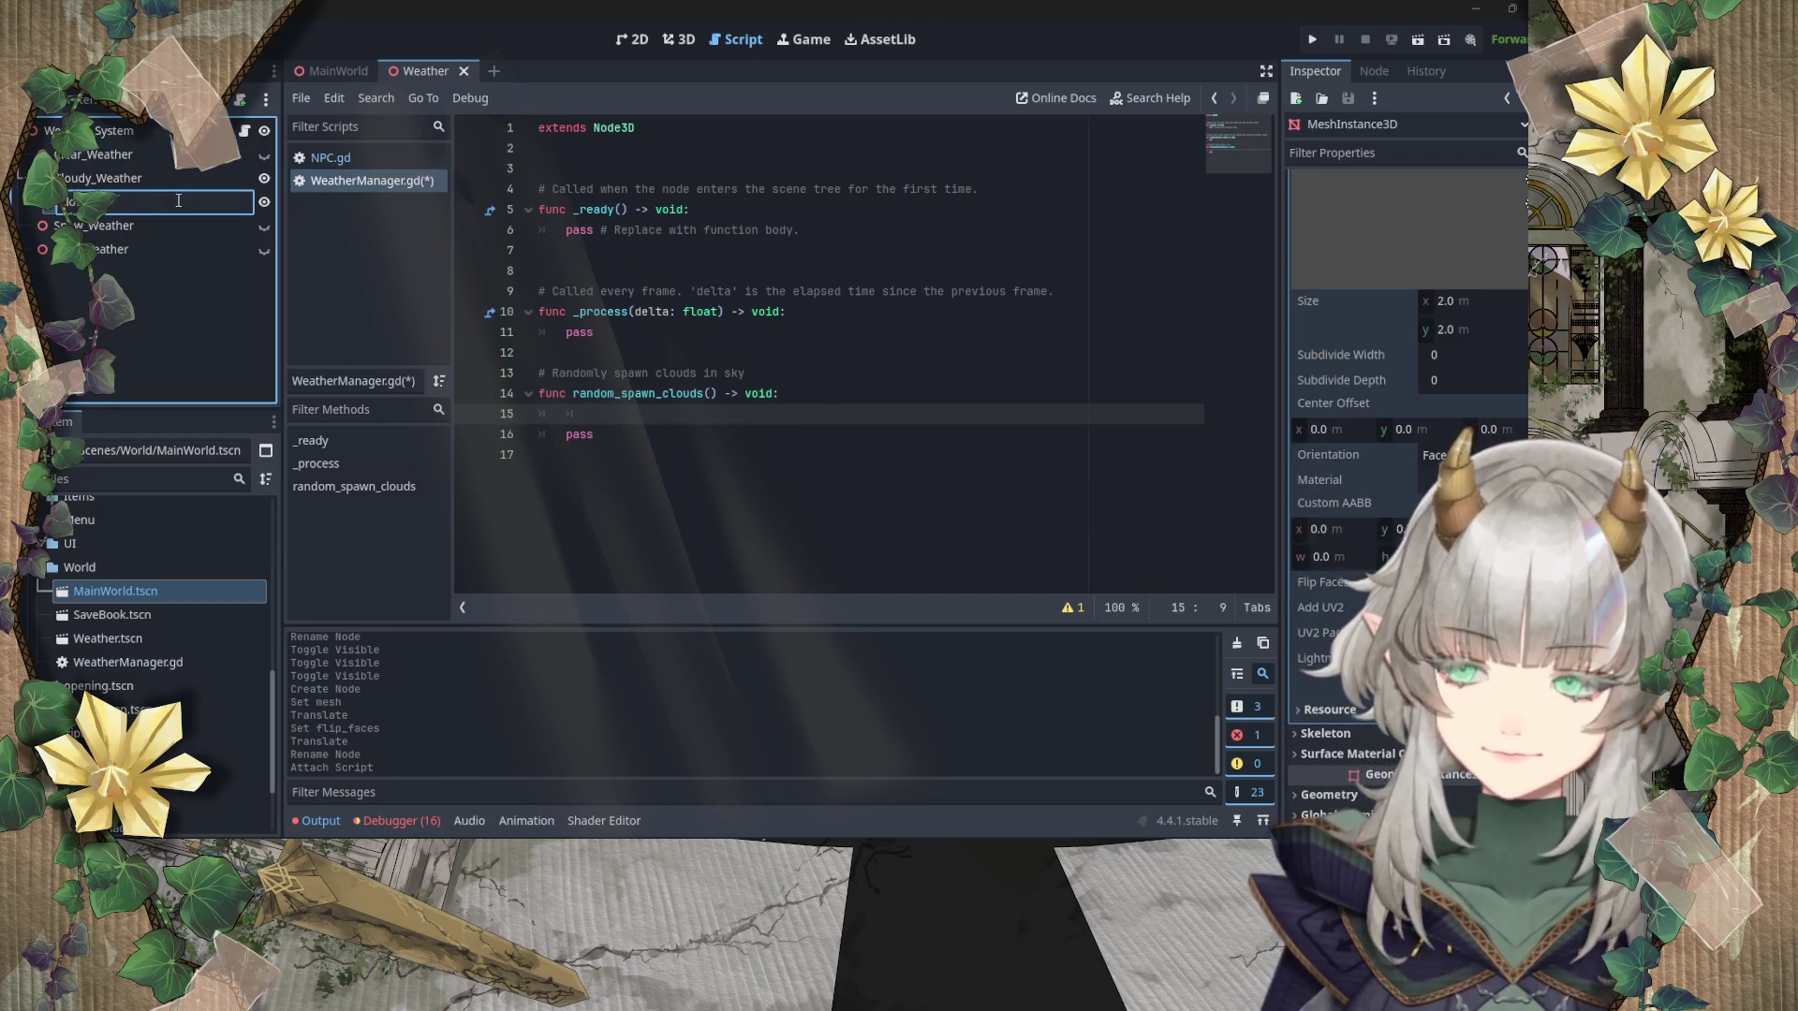
key("Return")
key("ctrl+s")
Step: Check the 3D view, reselect the cloud node, and go inside random_spawn_clouds in WeatherManager.gd
left_click(792, 354)
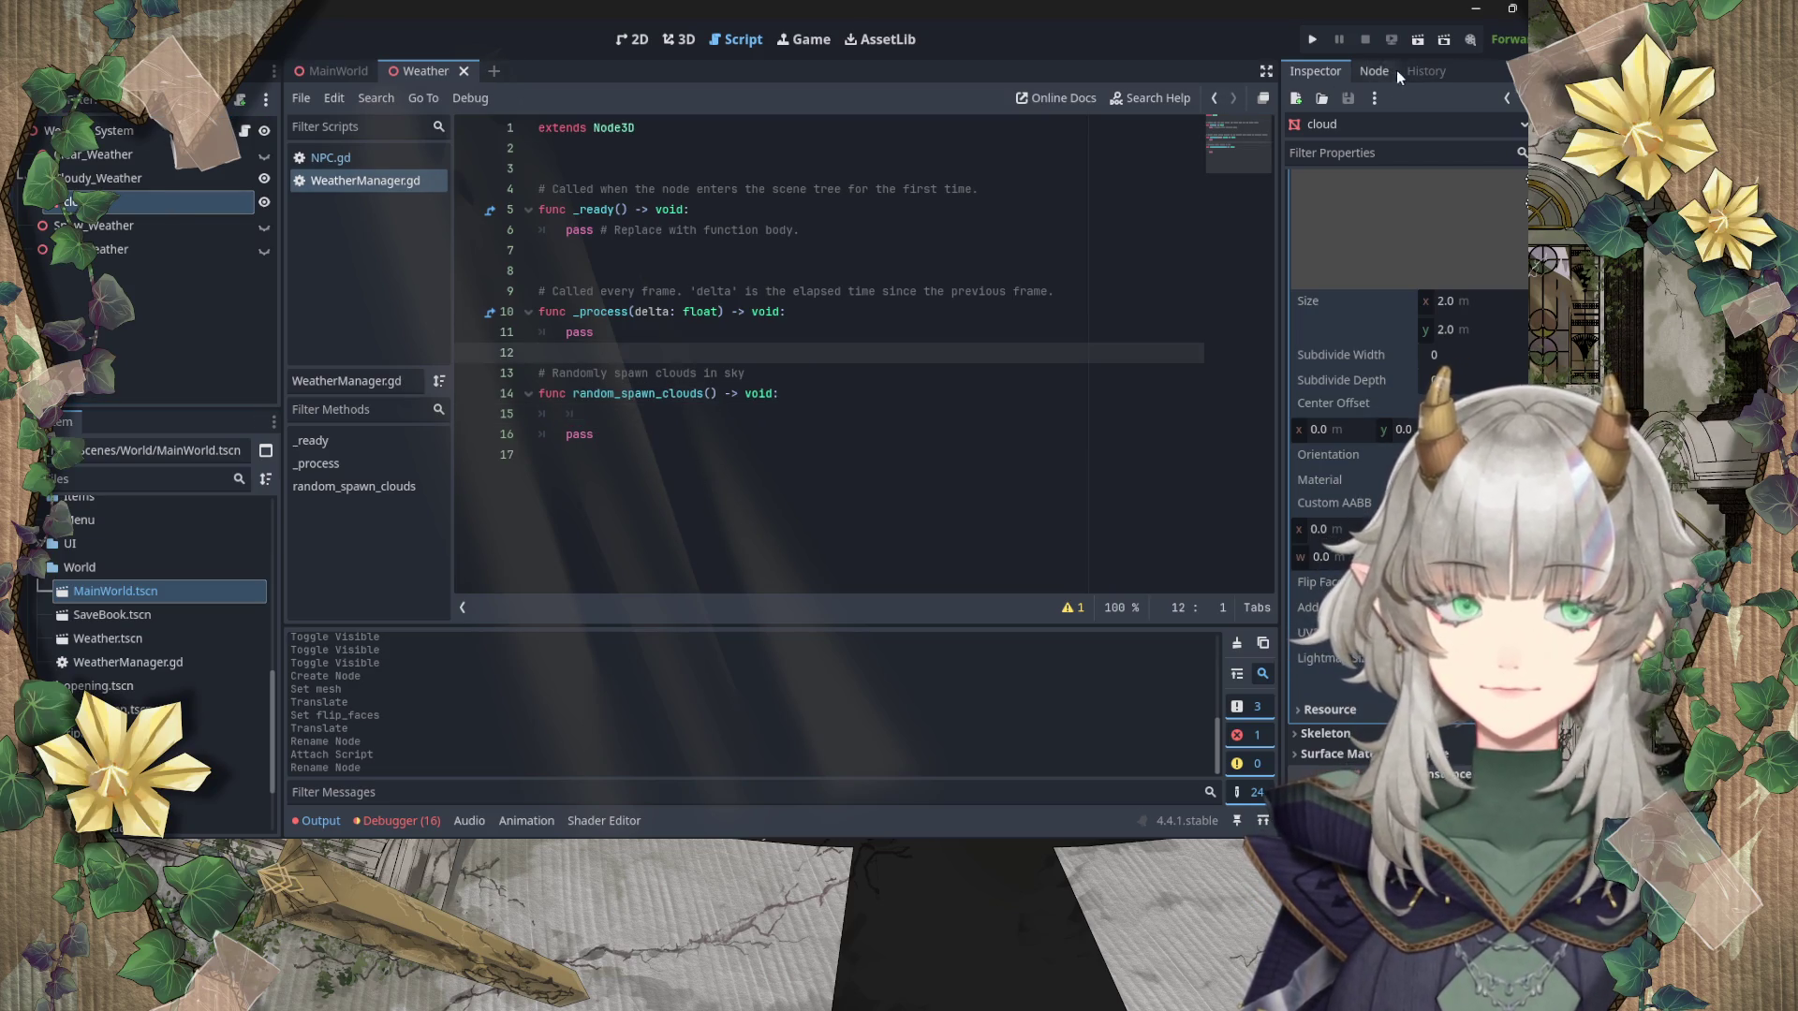
left_click(689, 39)
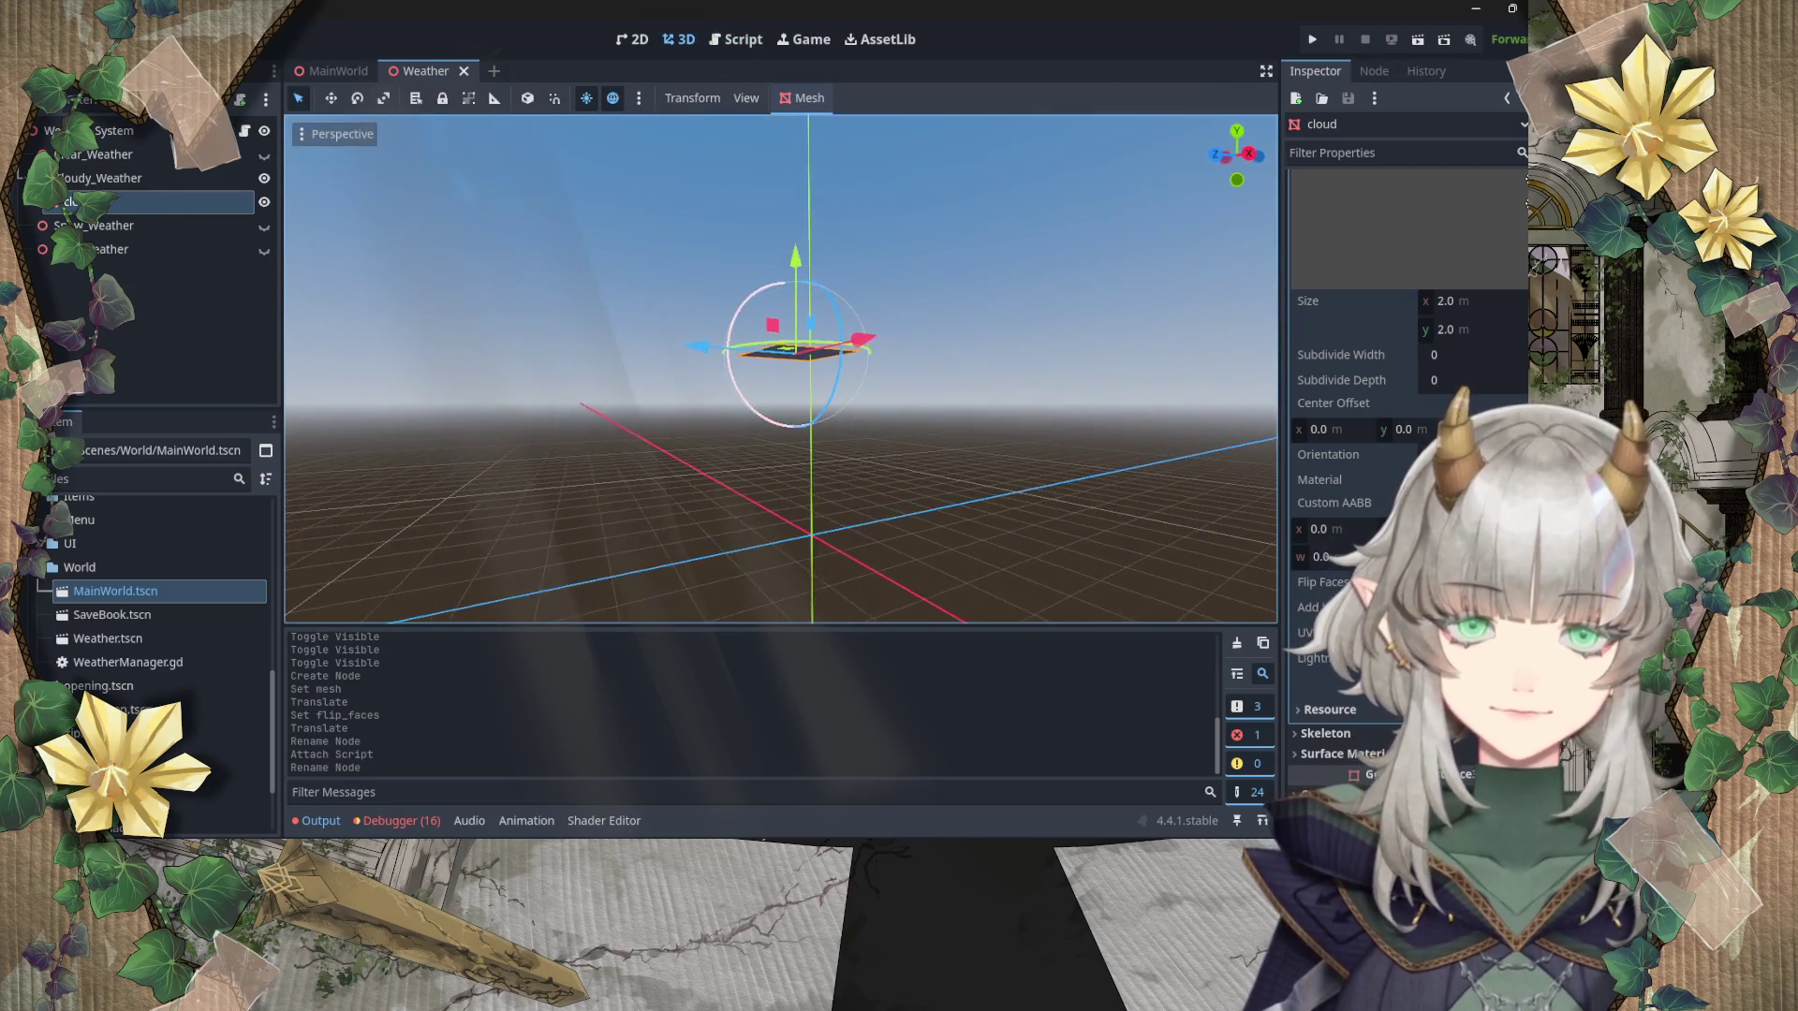
scroll(908, 358, "up", 5)
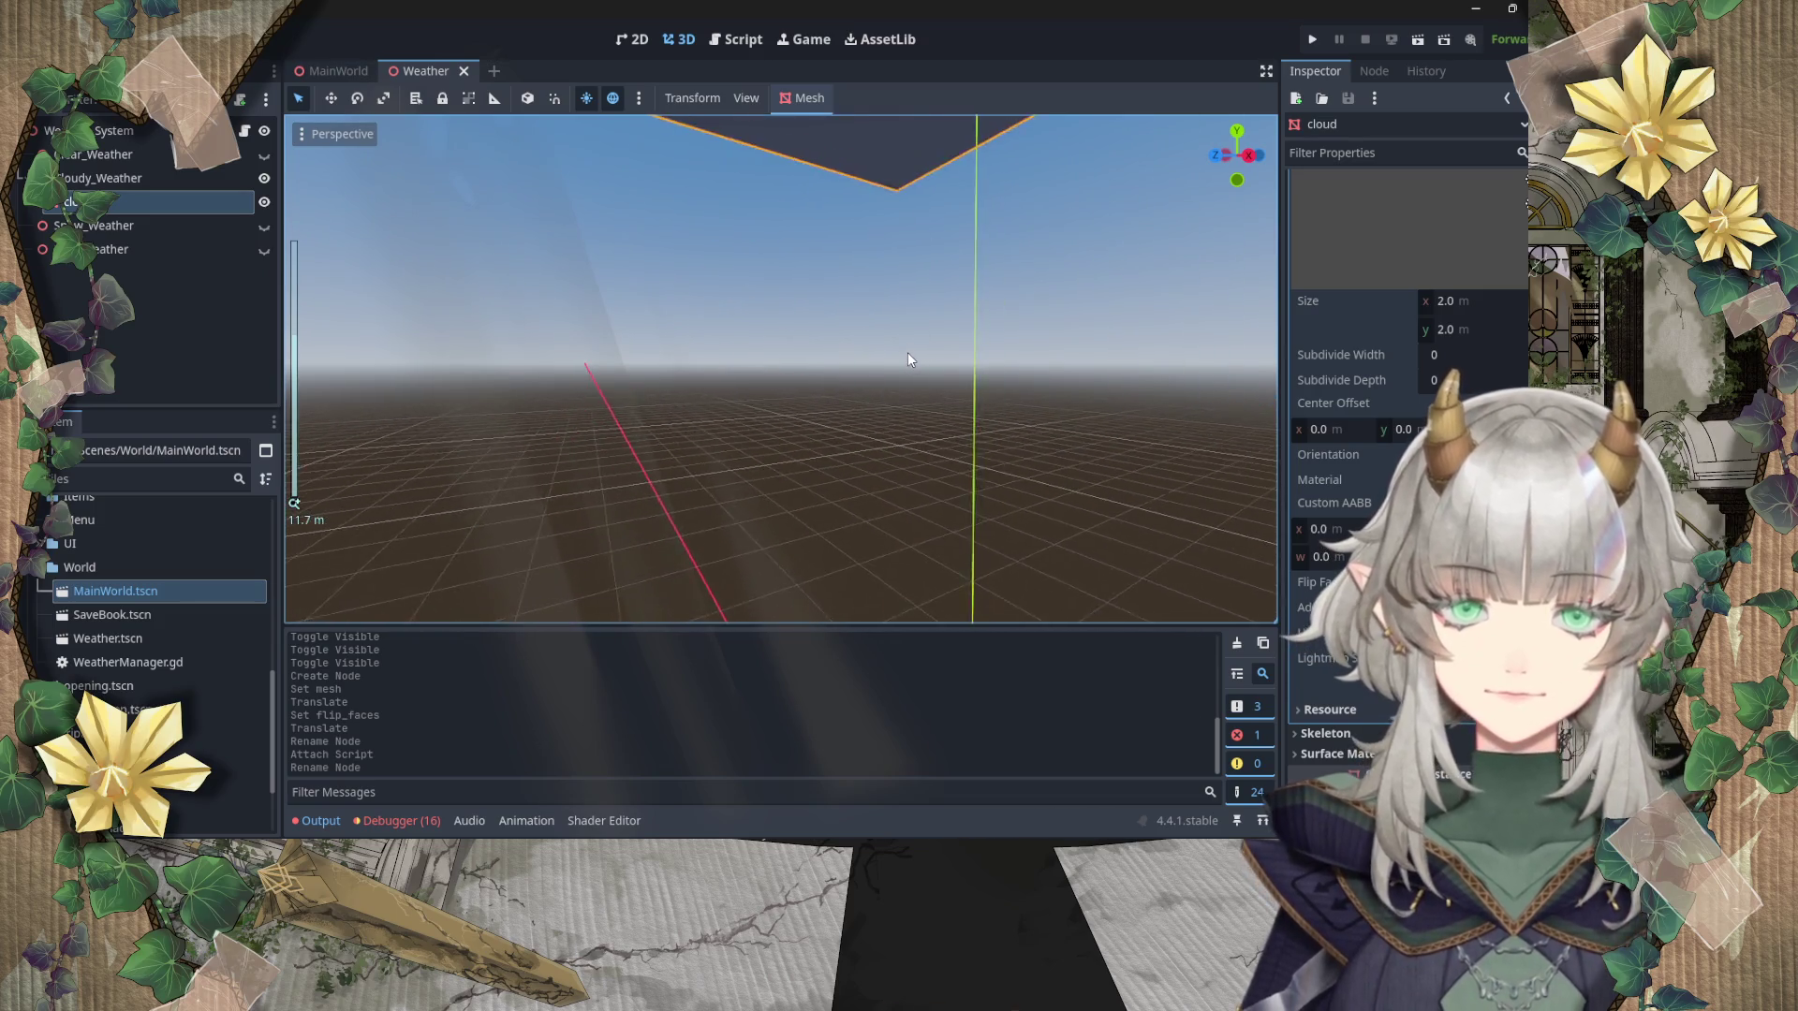
scroll(908, 352, "down", 2)
scroll(908, 354, "down", 3)
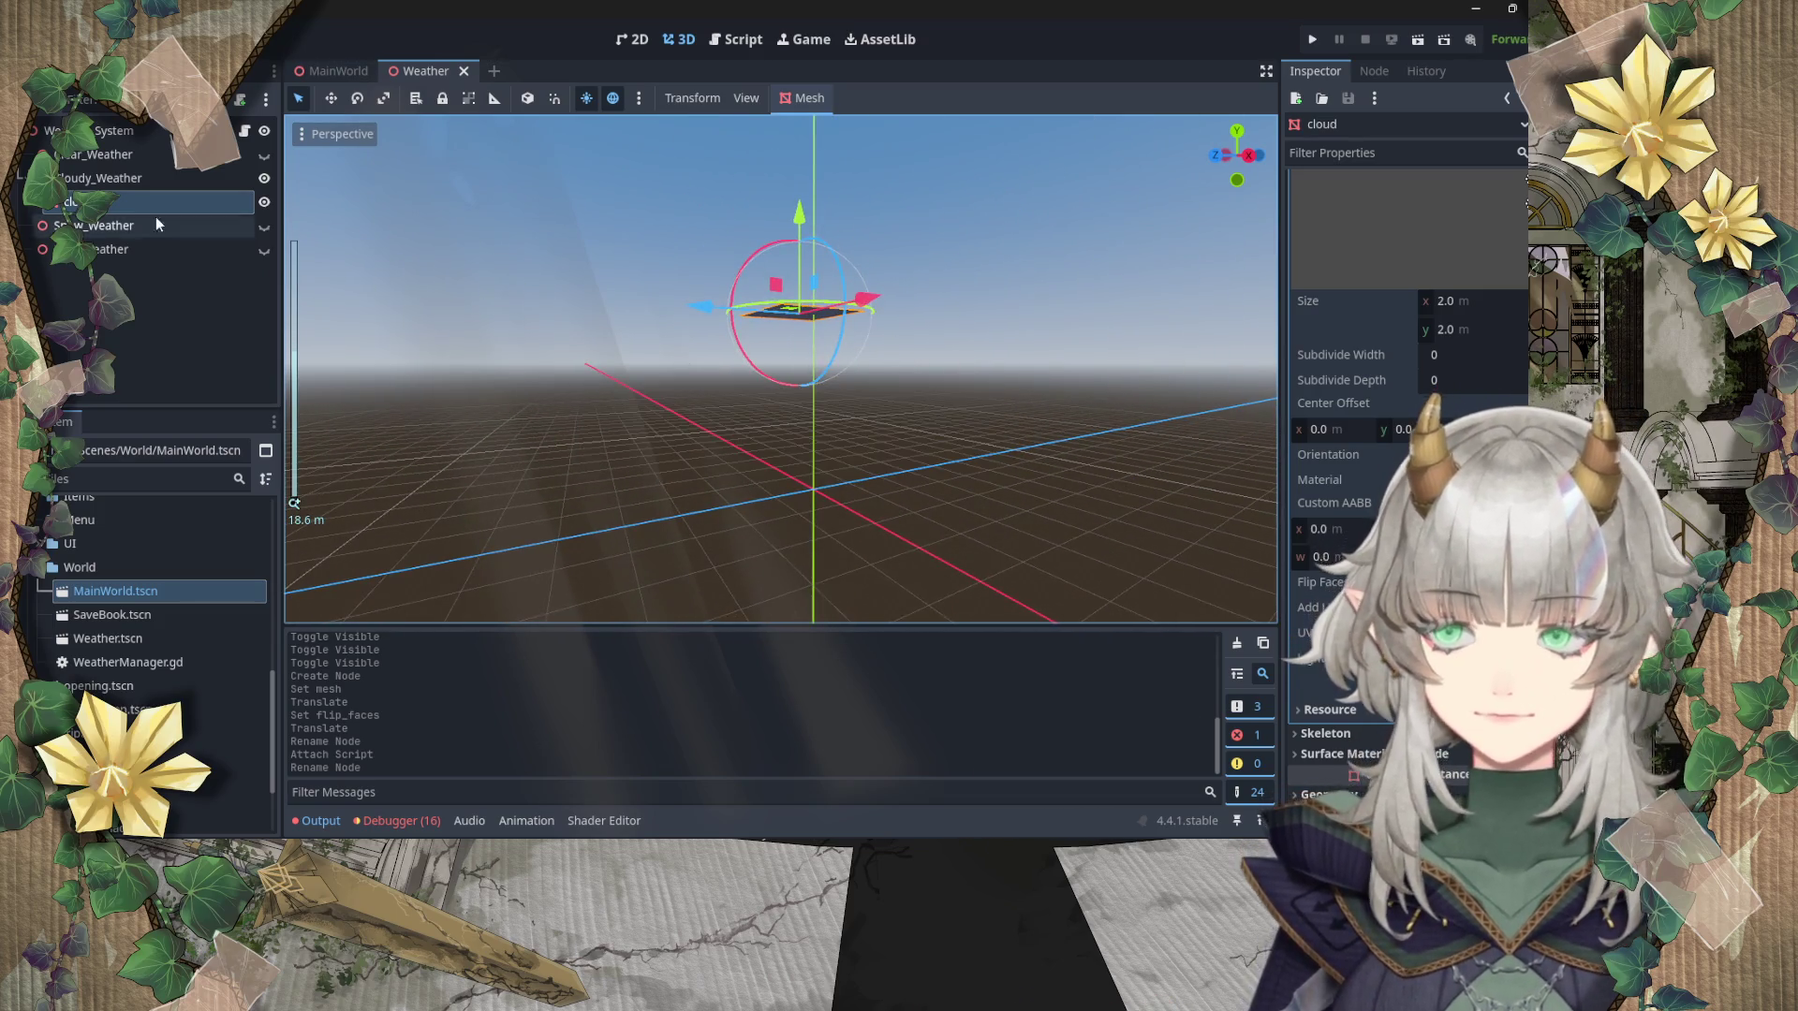
left_click(137, 182)
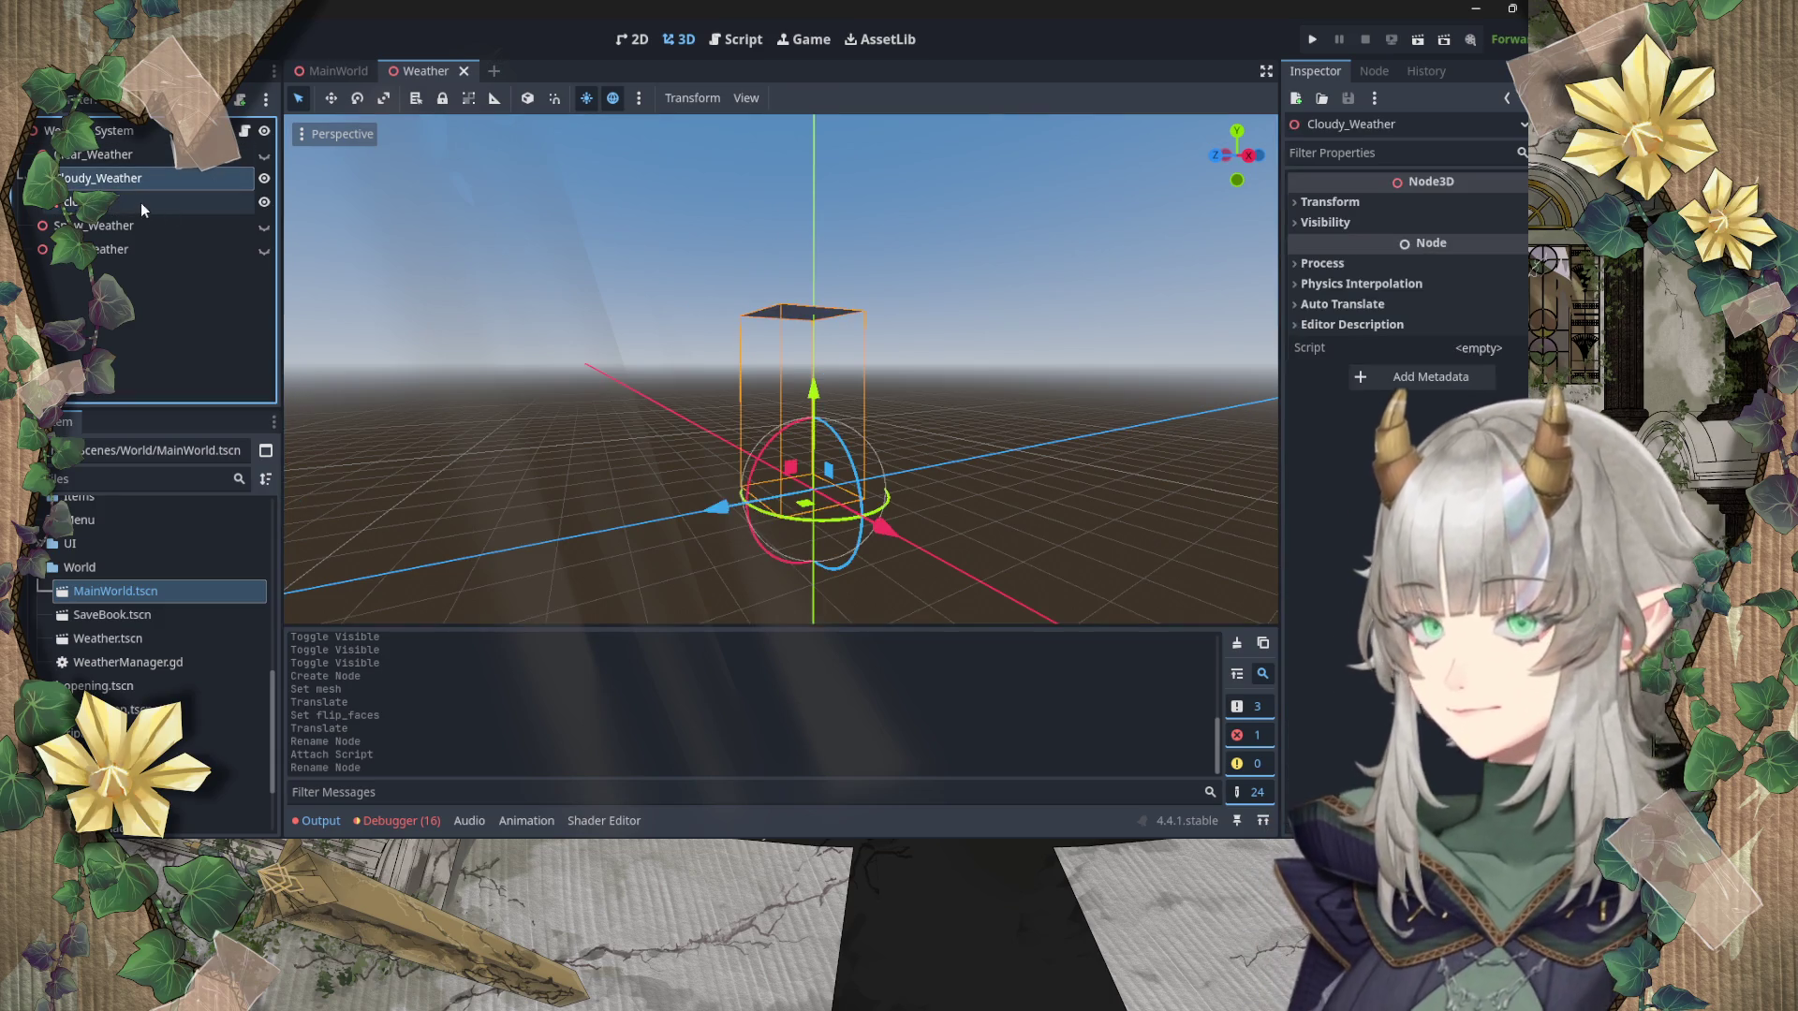
left_click(141, 202)
left_click(735, 40)
left_click(659, 414)
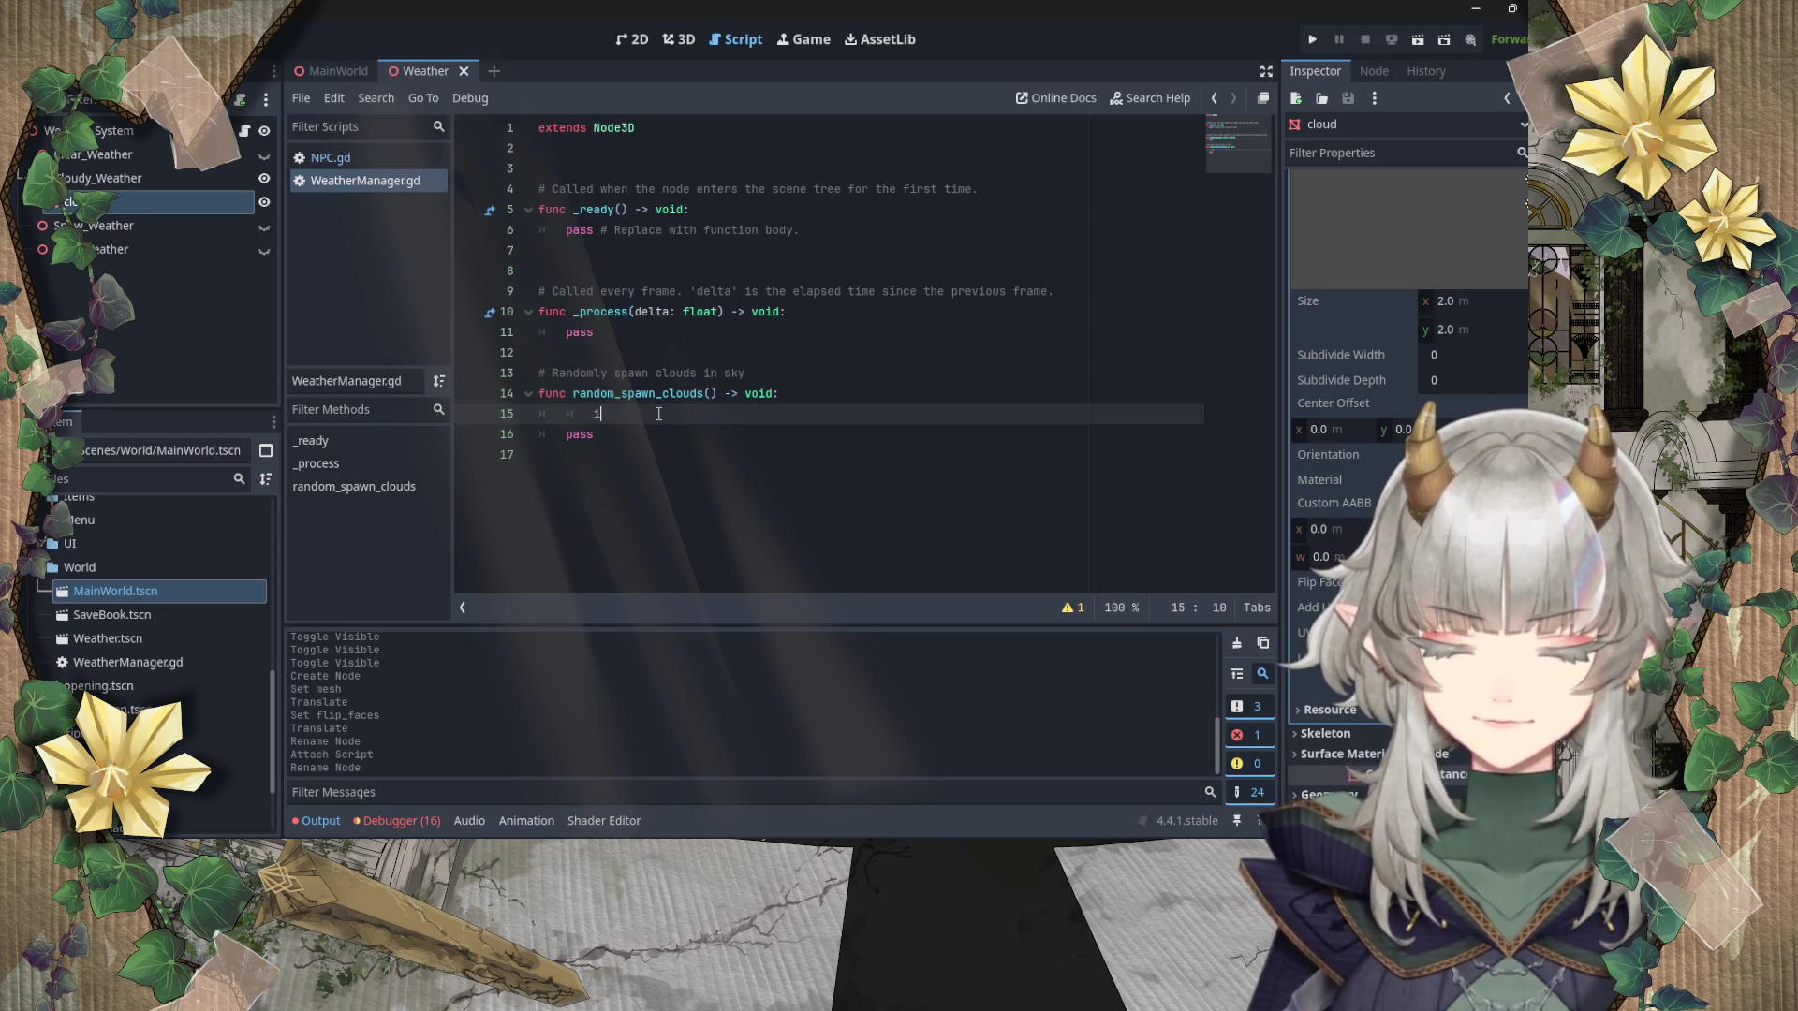
type("nstan")
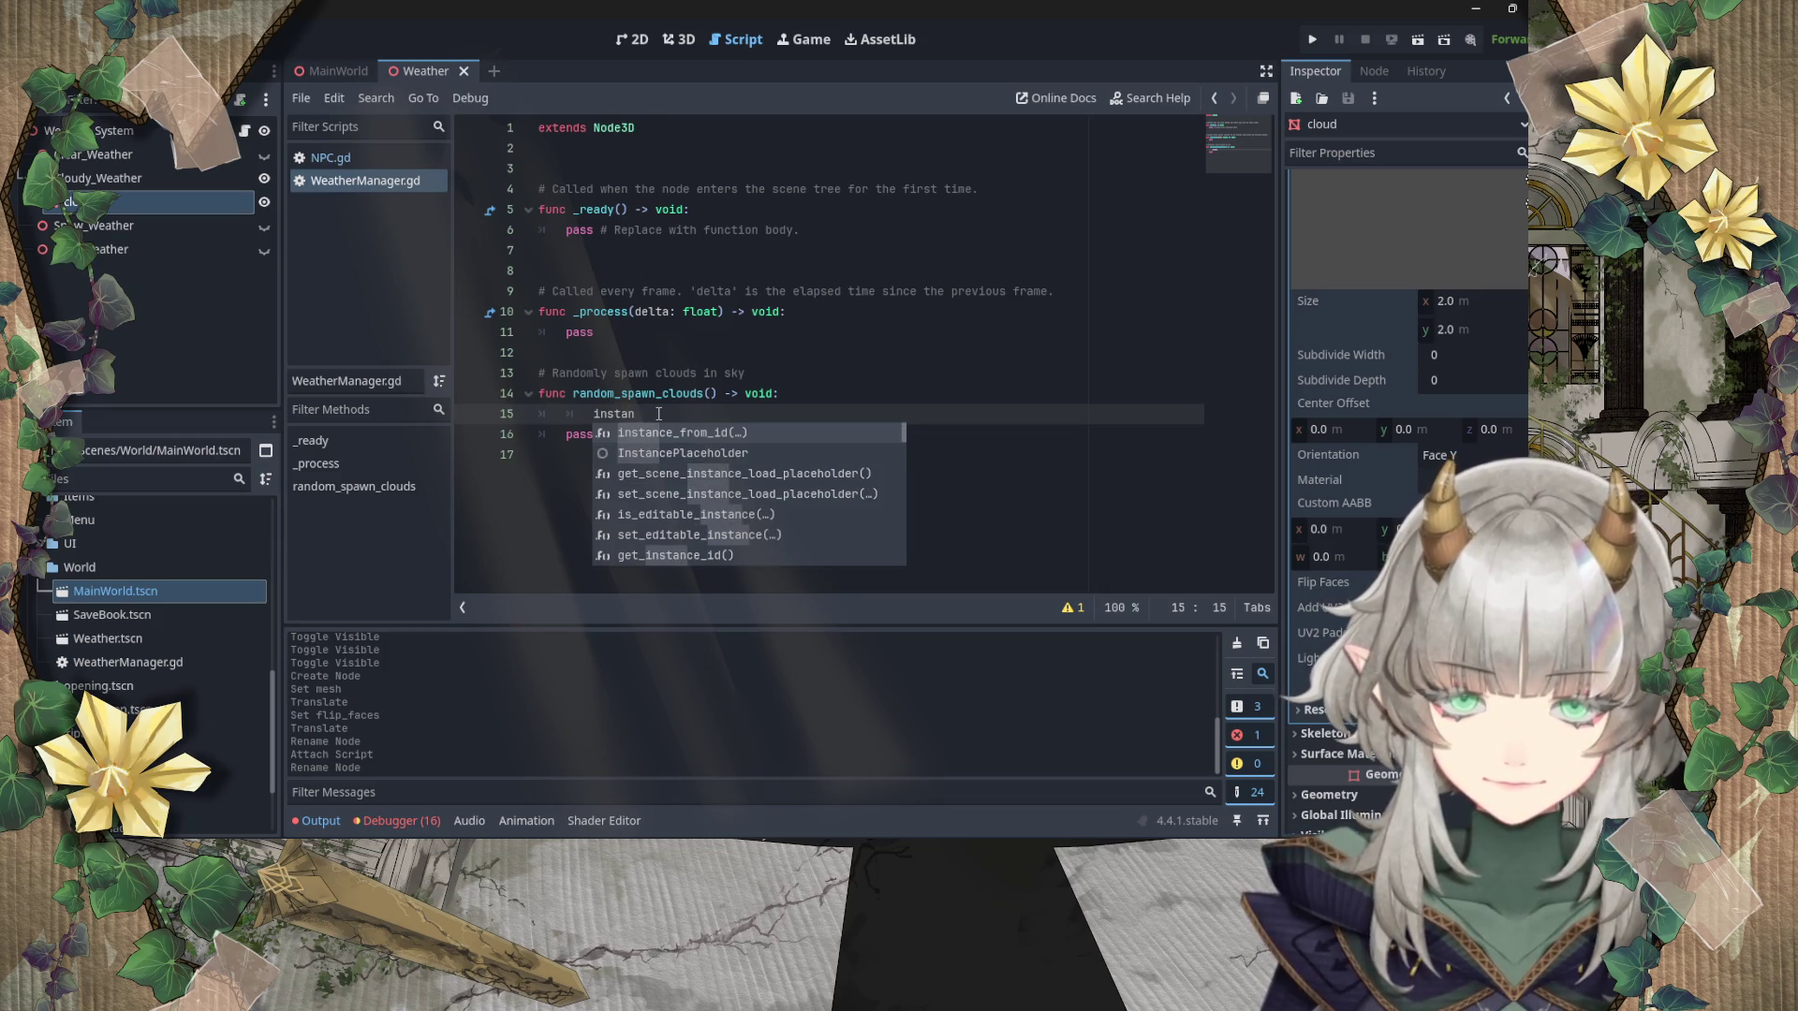
type("cia")
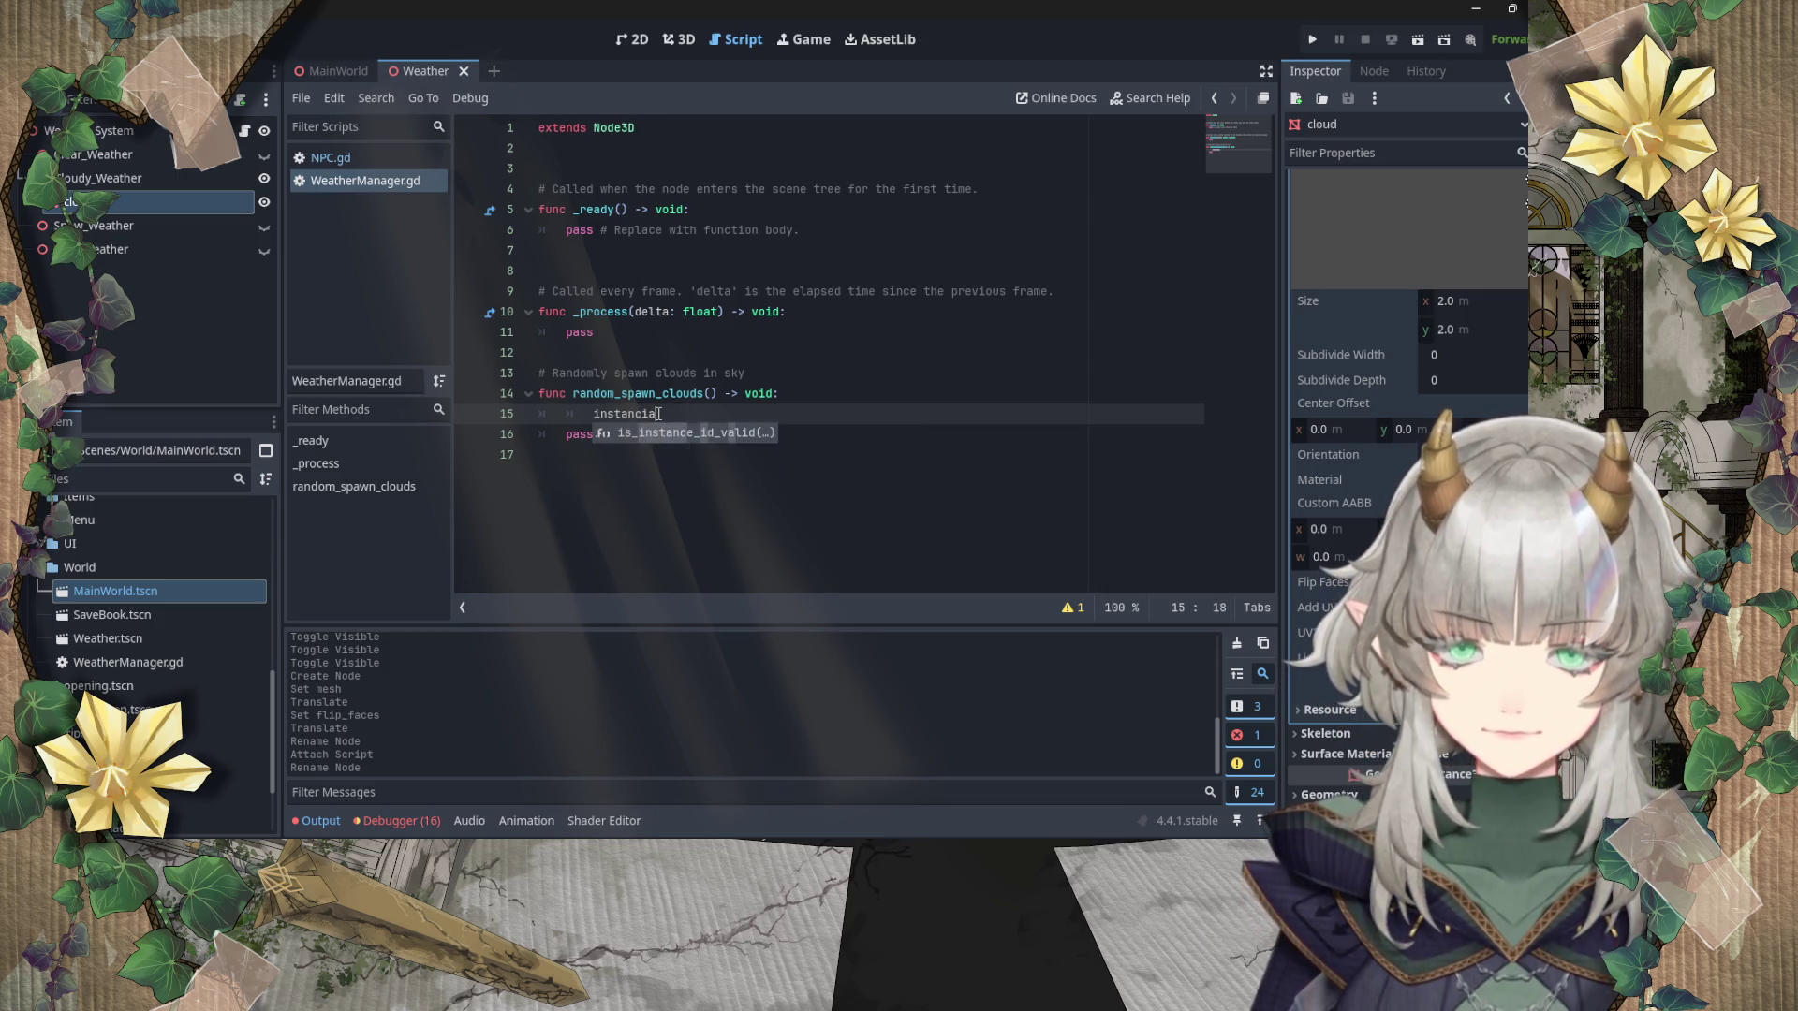
type("te(")
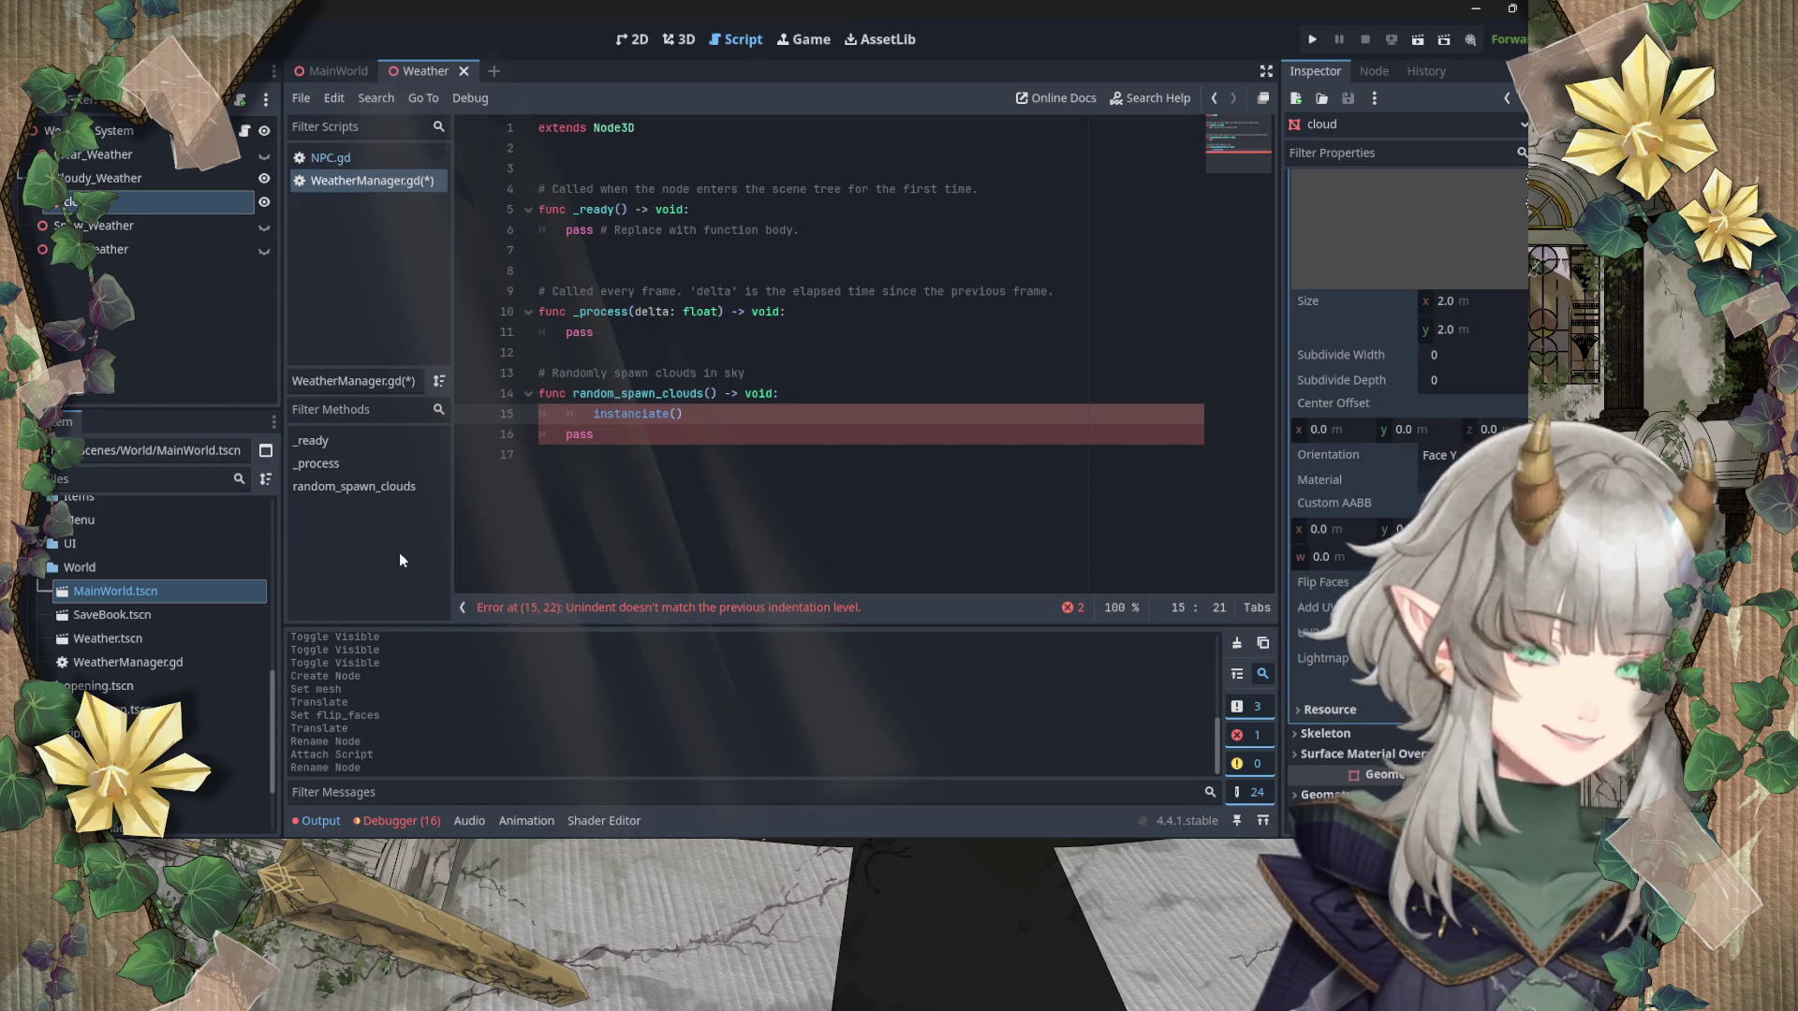
key("BackSpace")
left_click(696, 418)
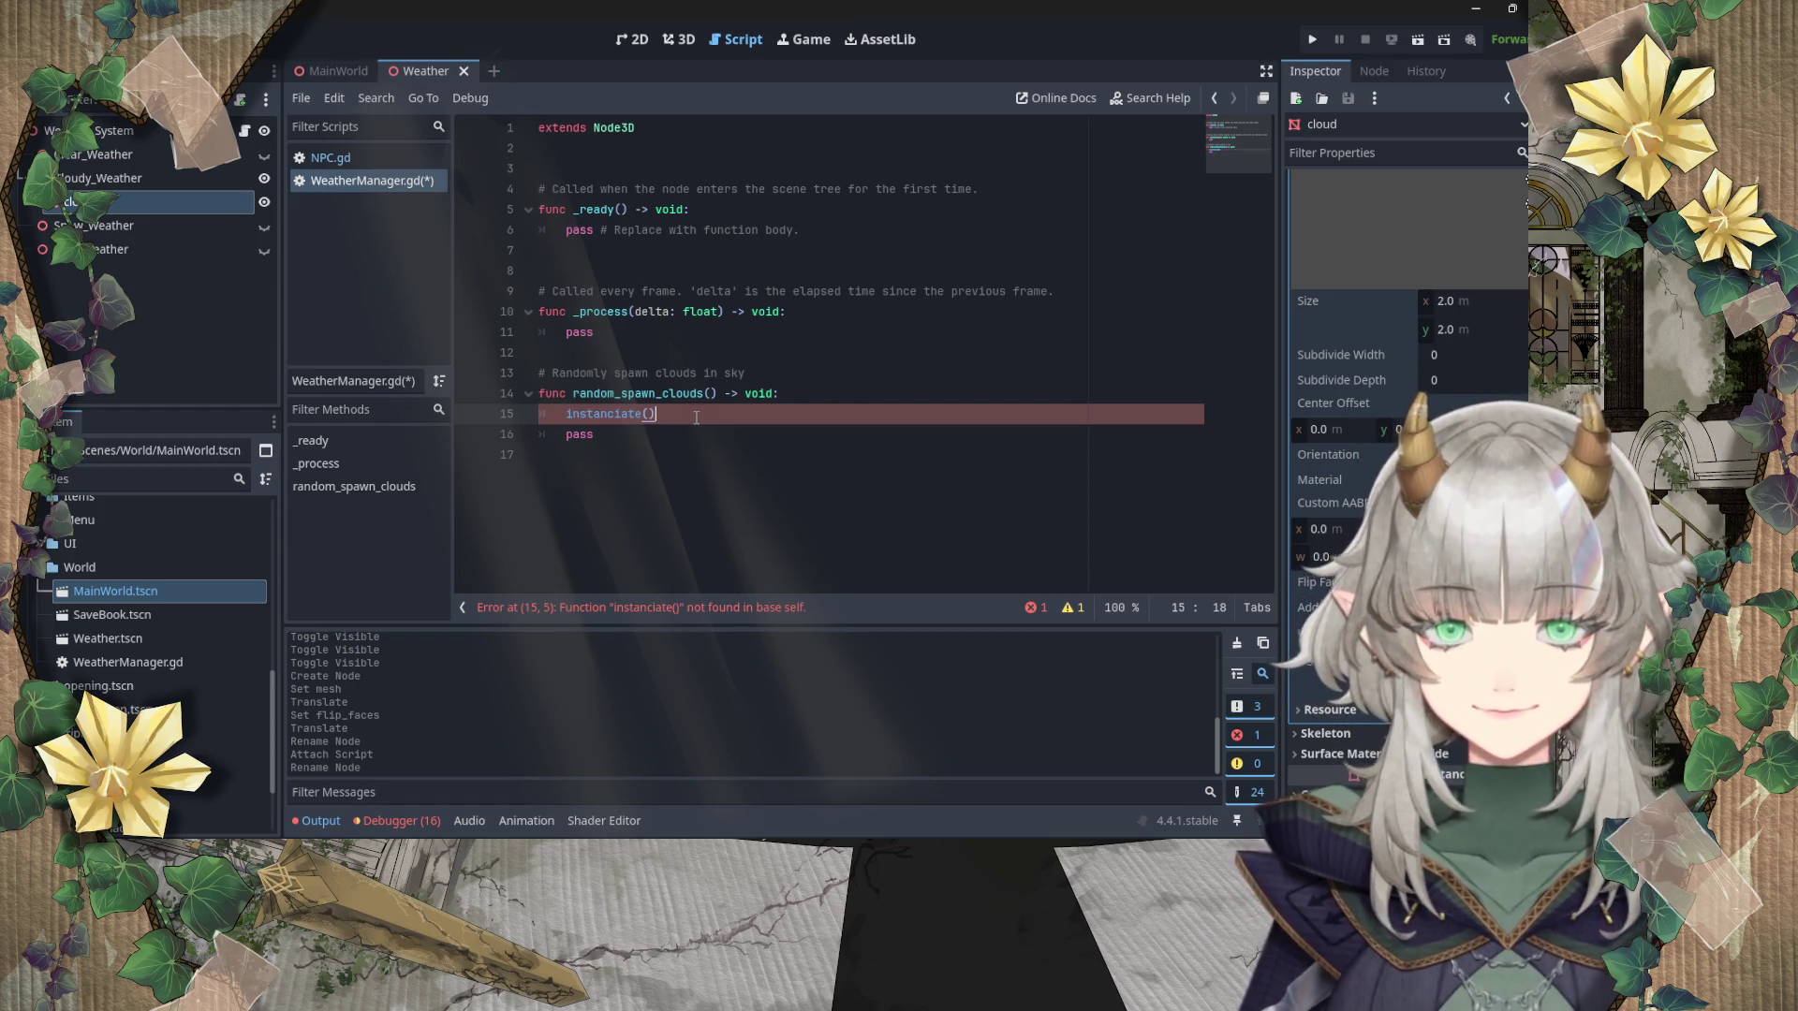
key("BackSpace")
key("BackSpace")
key("BackSpace")
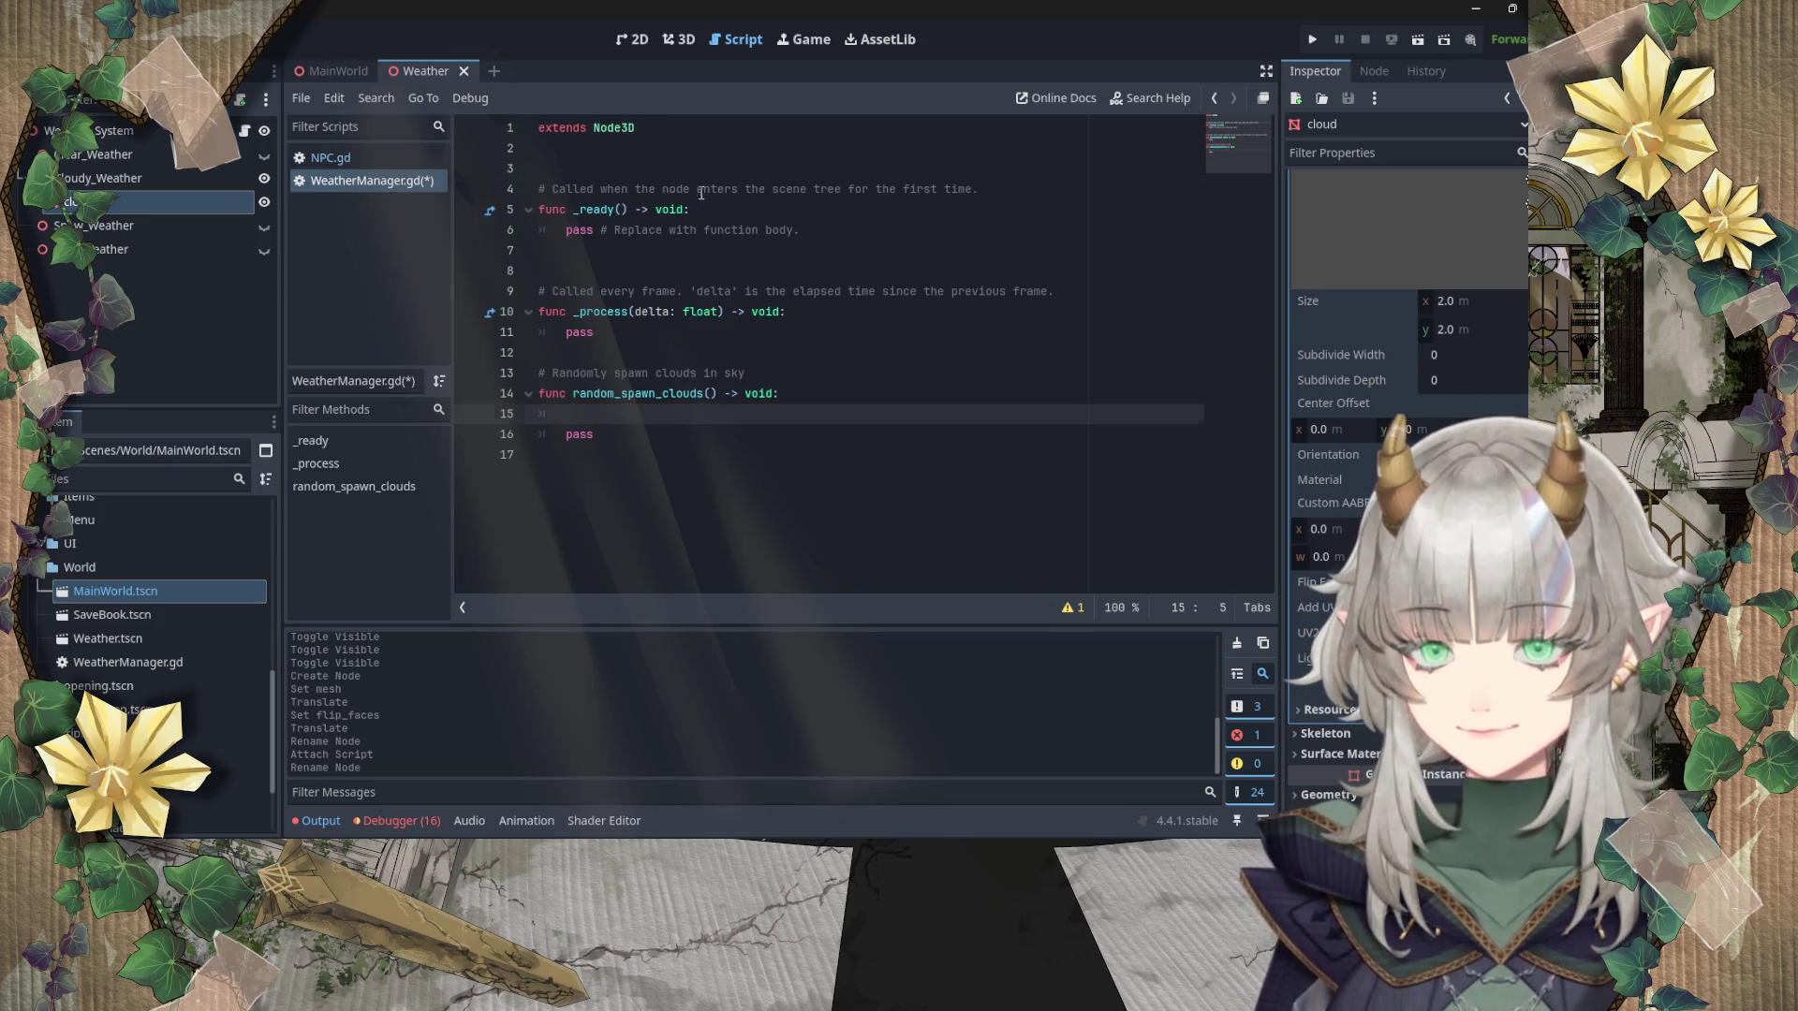
key("ctrl+s")
left_click(605, 166)
key("Up")
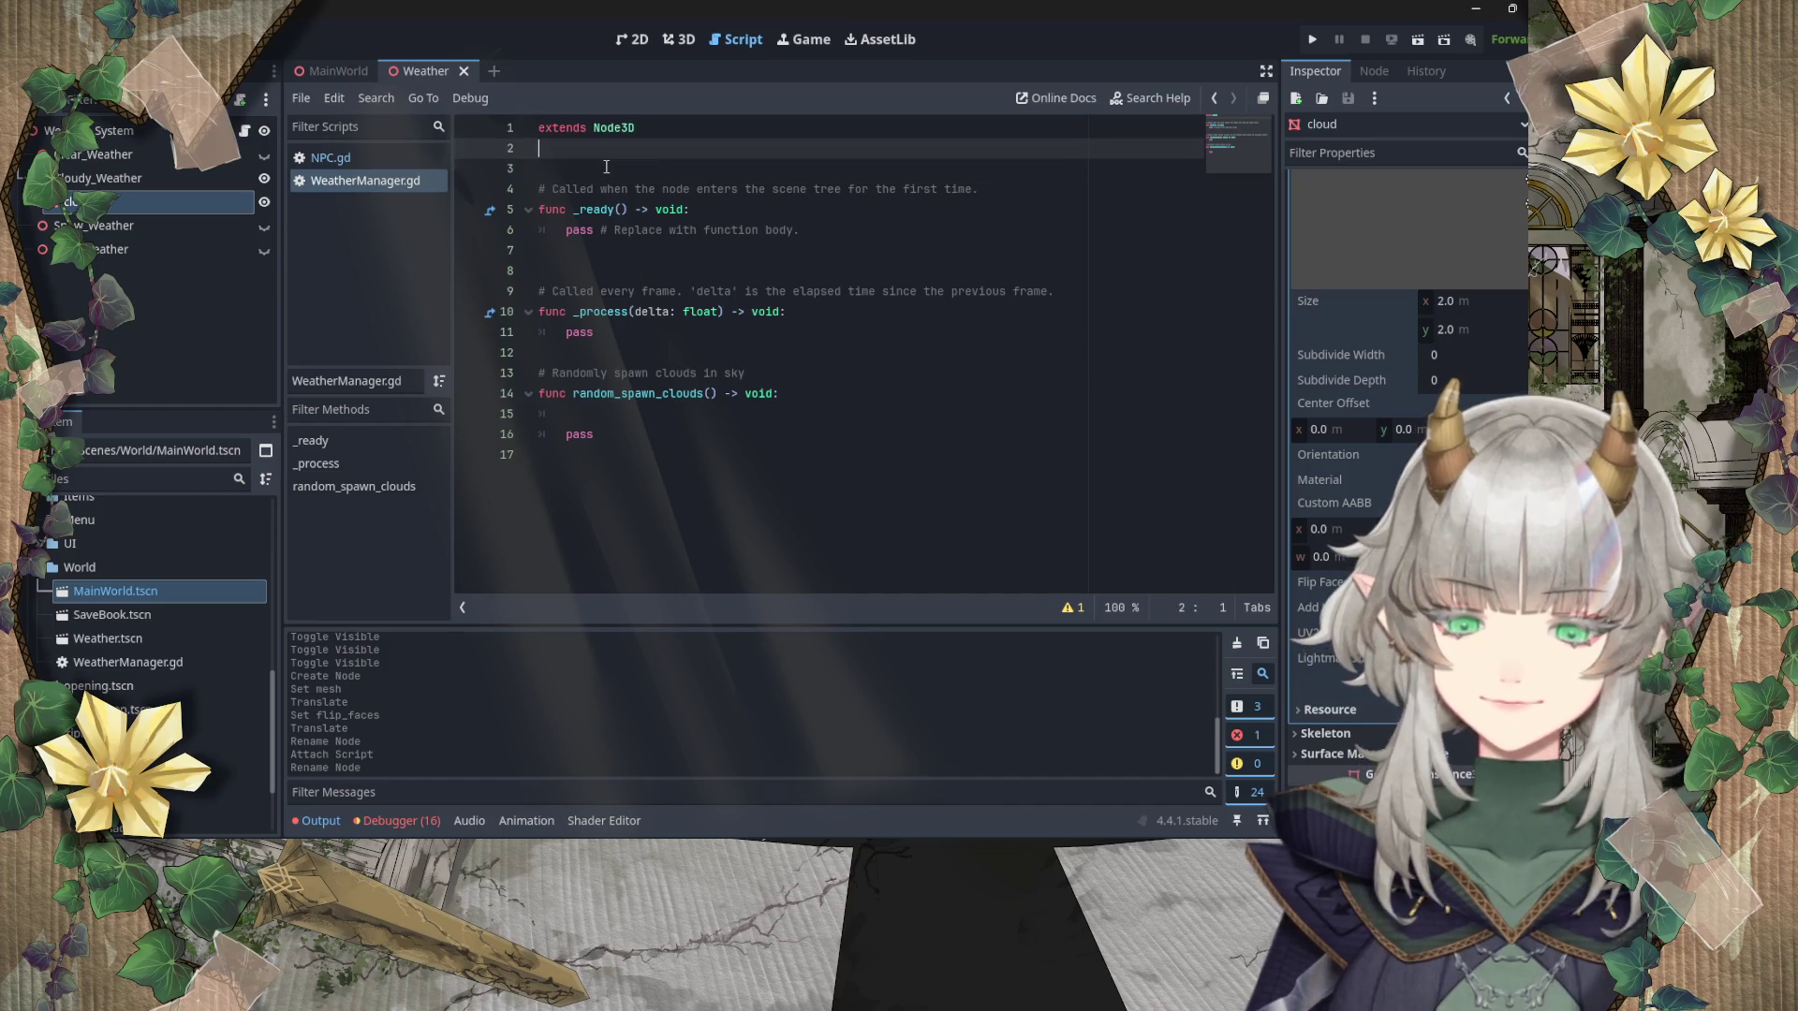
Step: Remove the stray @, add a blank line under extends Node3D, and browse NPC.gd's variables
key("BackSpace")
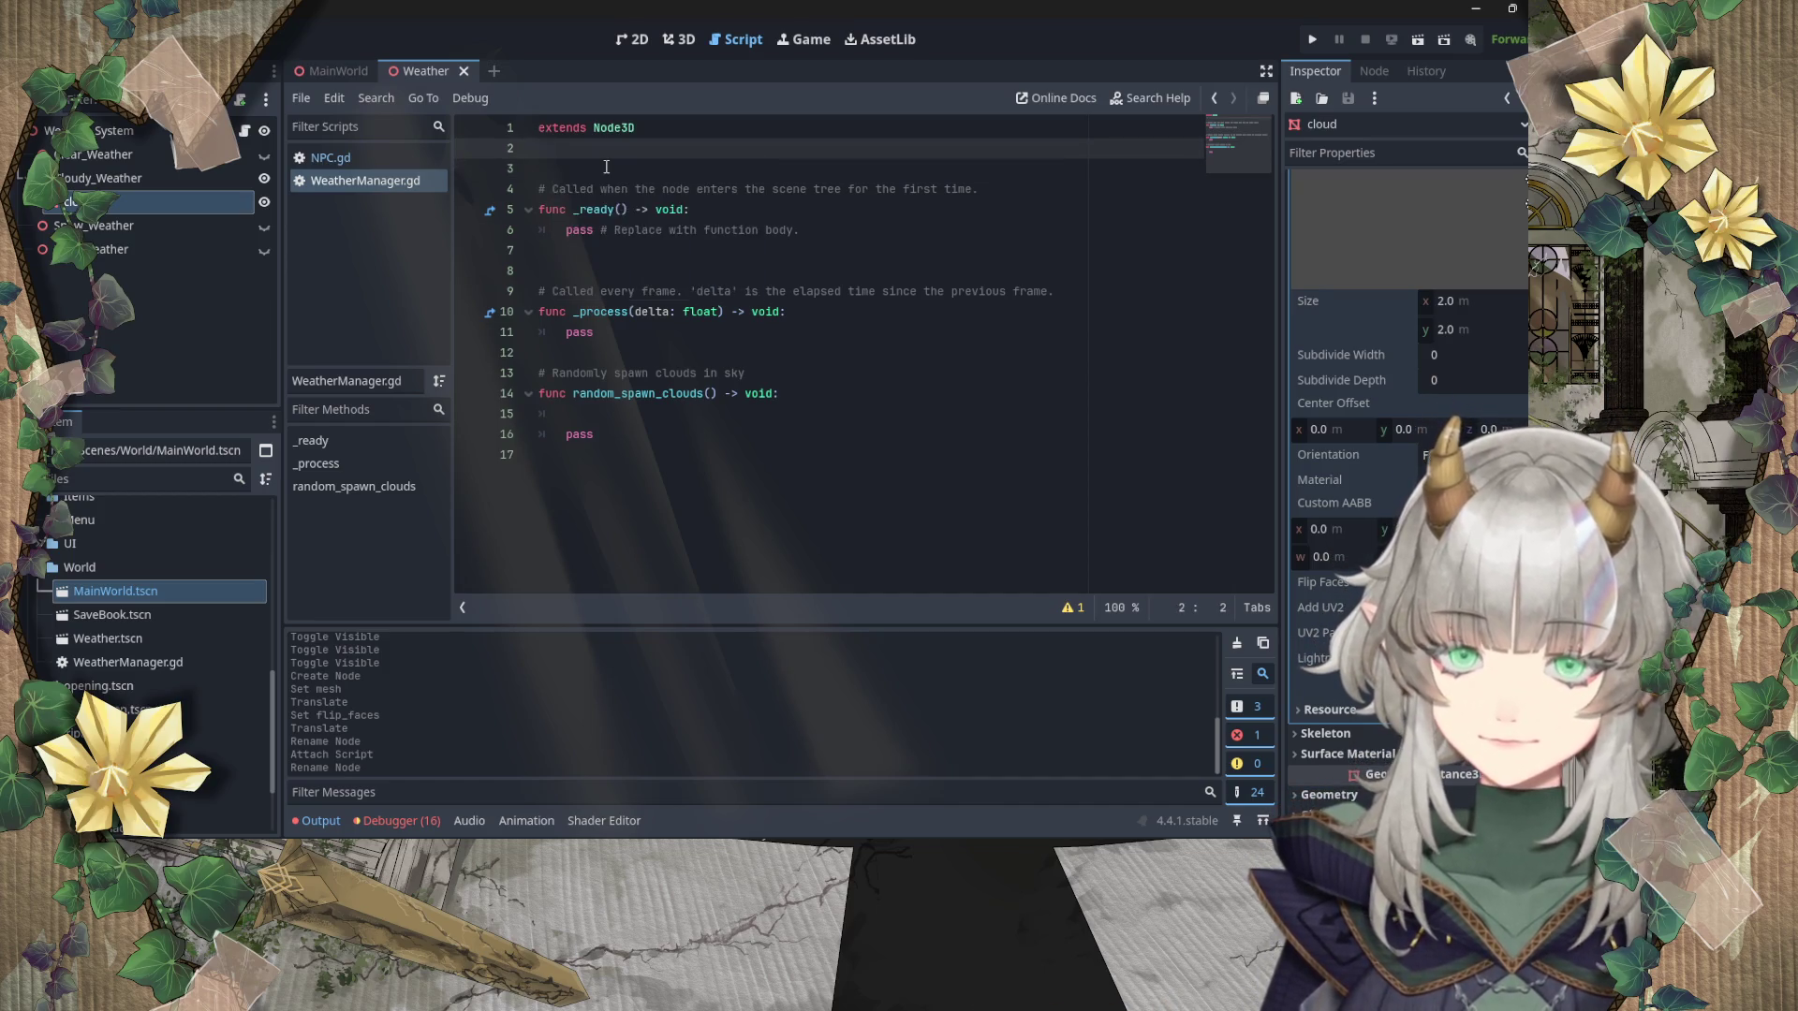
key("Return")
left_click(364, 157)
scroll(694, 378, "up", 10)
scroll(693, 377, "down", 2)
scroll(693, 378, "down", 3)
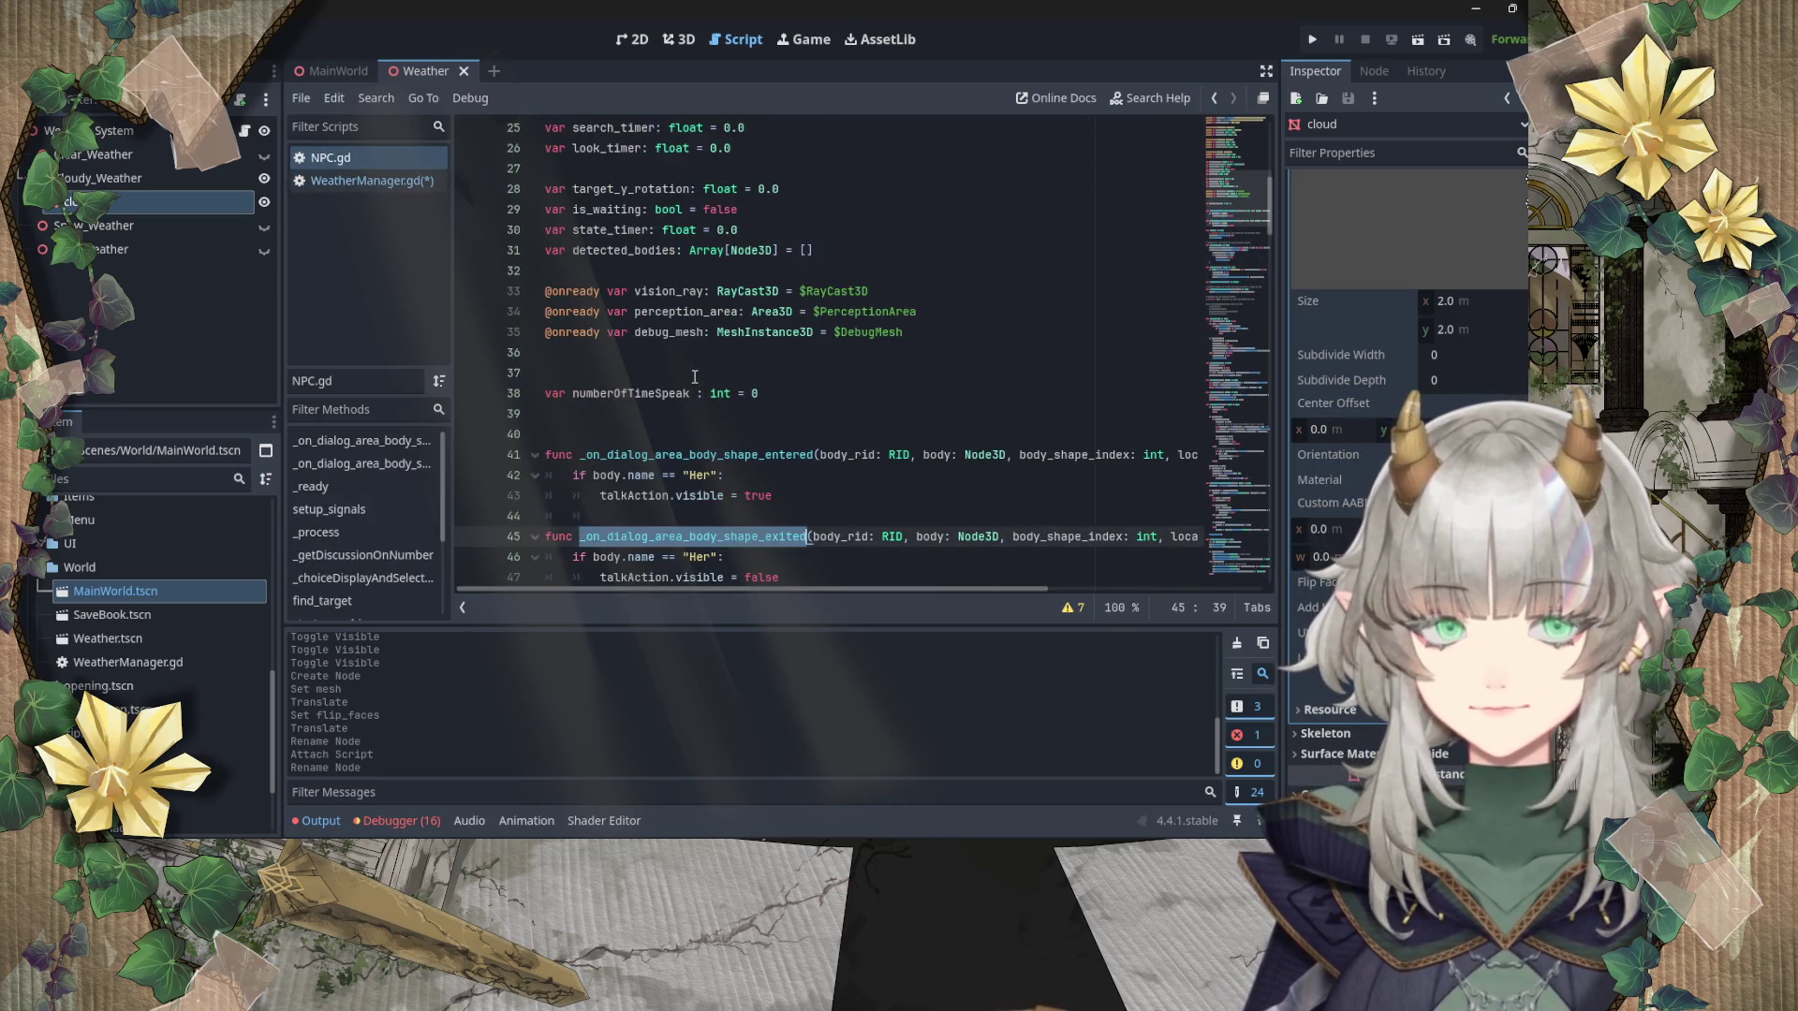
left_click(408, 180)
key("ctrl+s")
left_click(378, 157)
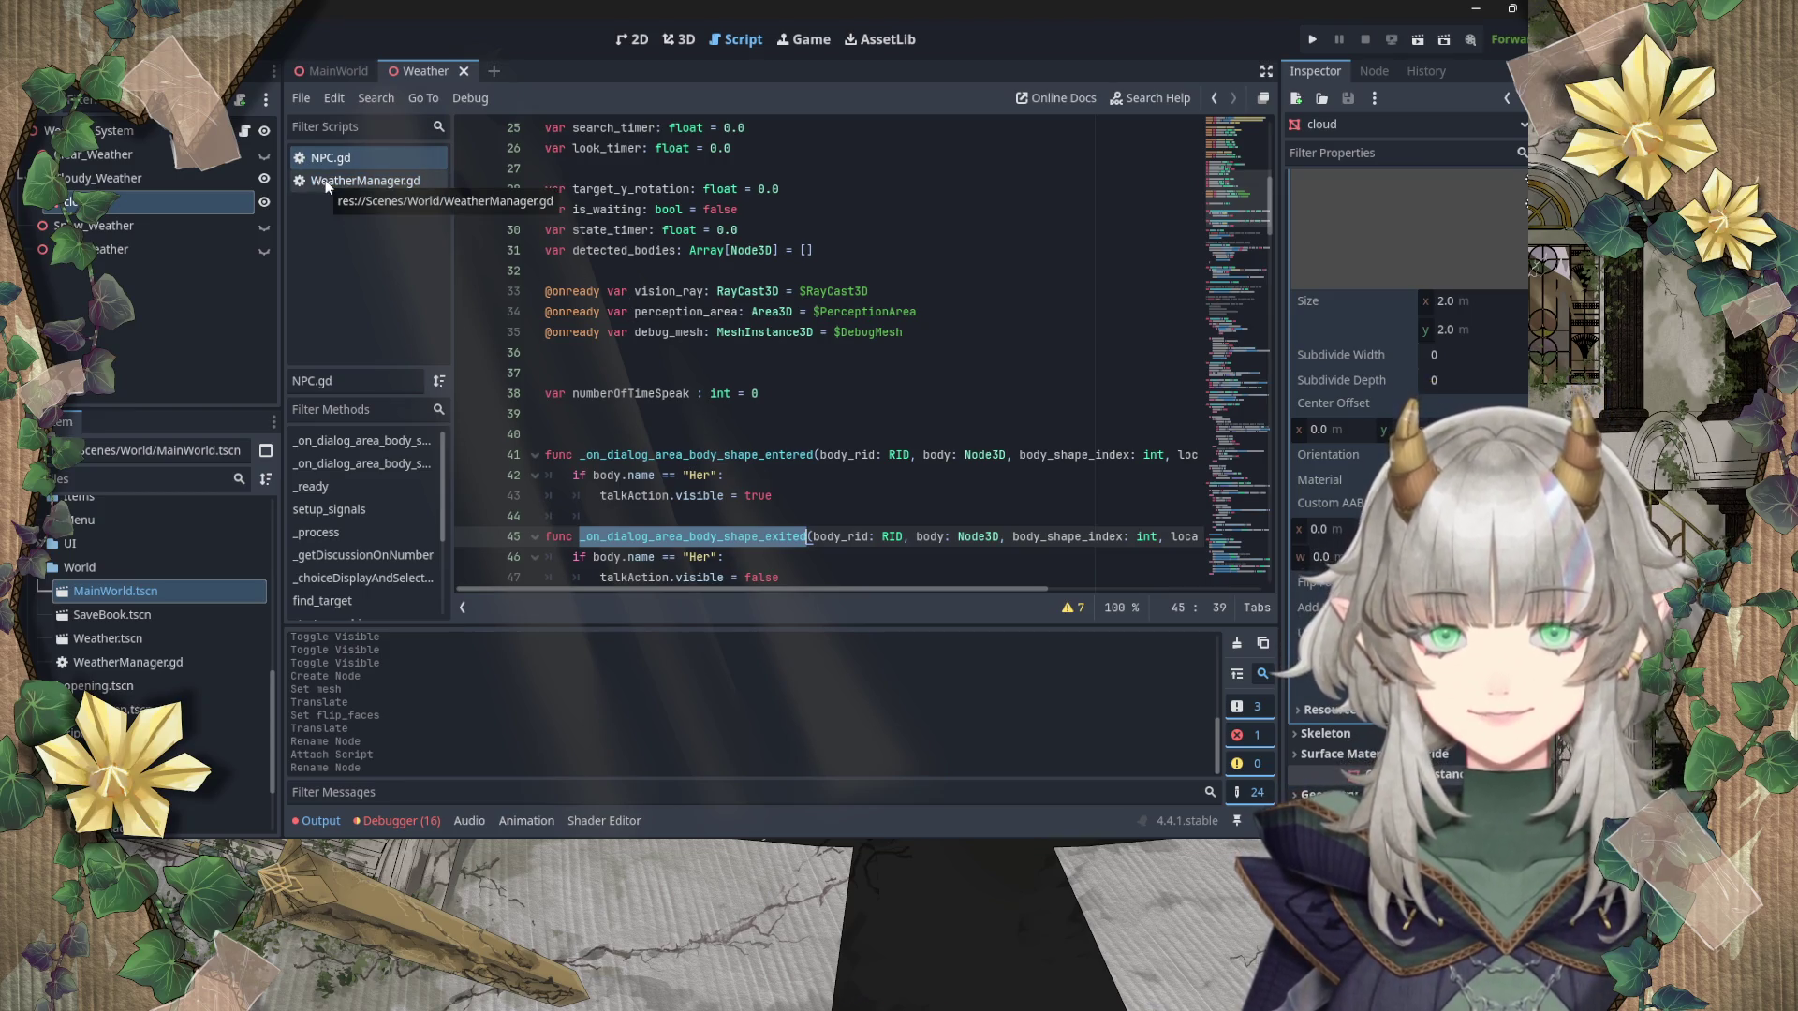
left_click(880, 292)
left_click(365, 181)
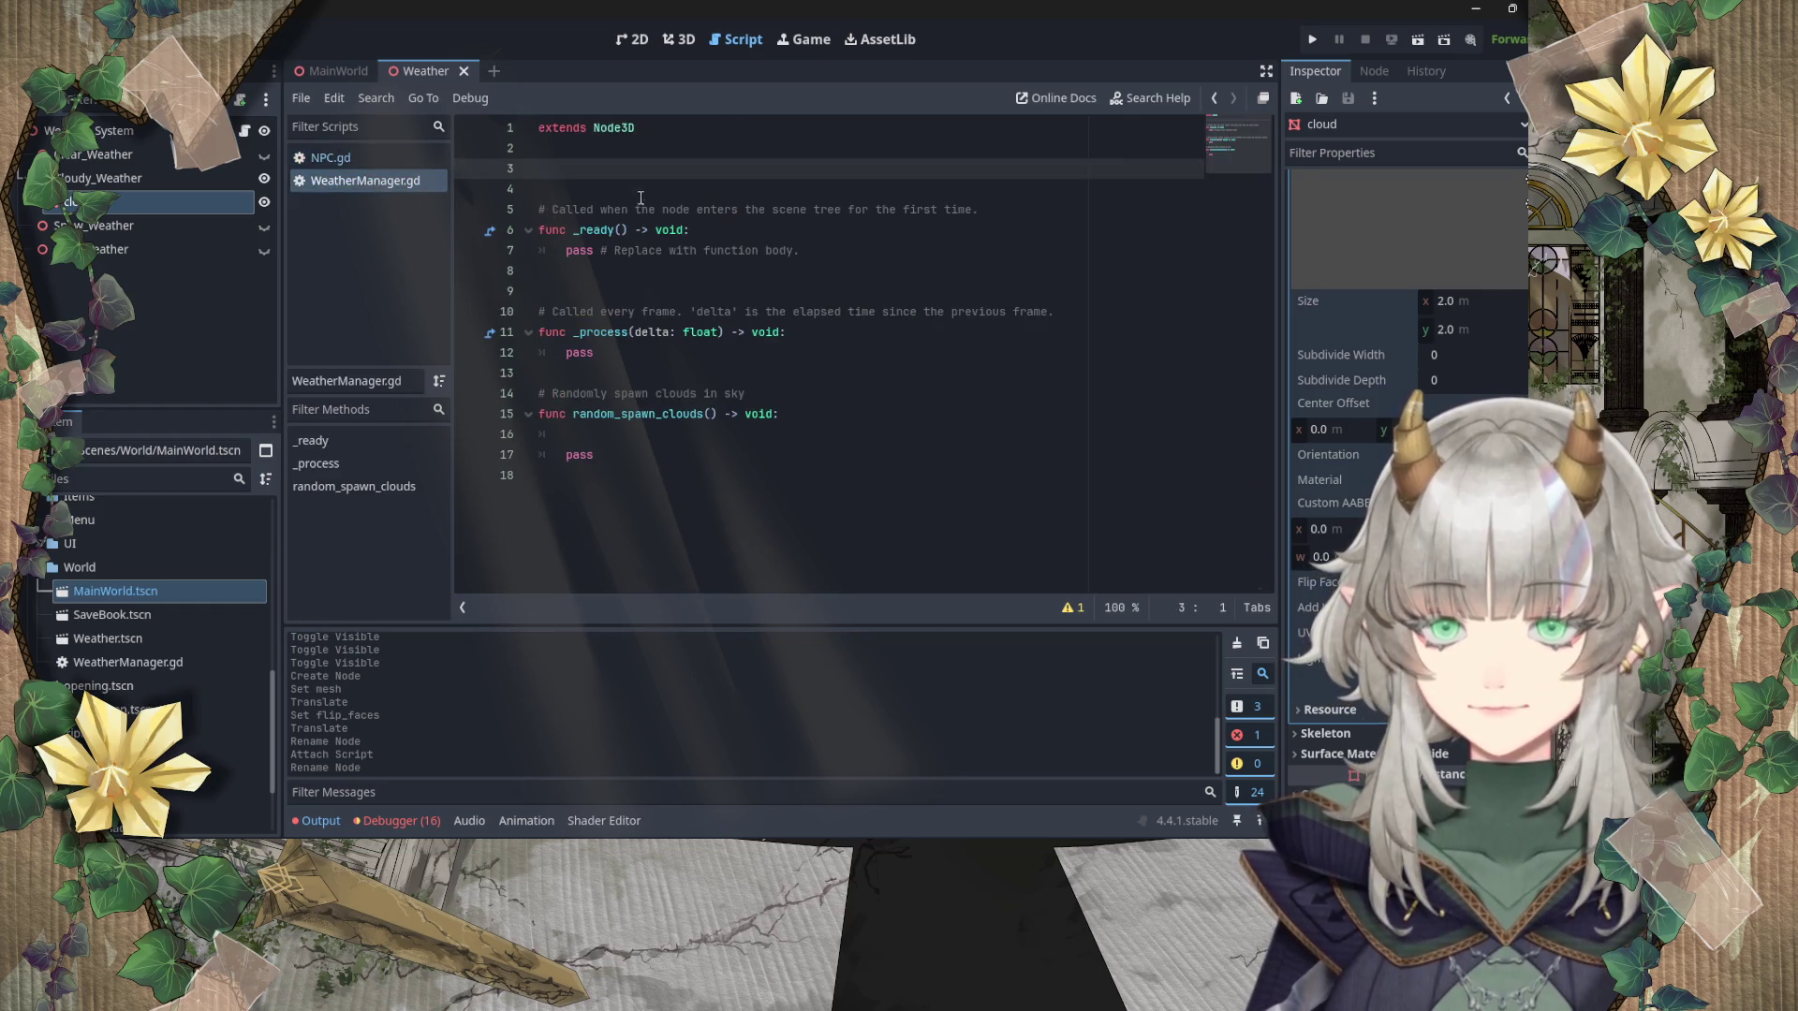
type("@onready var vision_ray: RayCast3D = $RayCast3D")
double_click(675, 169)
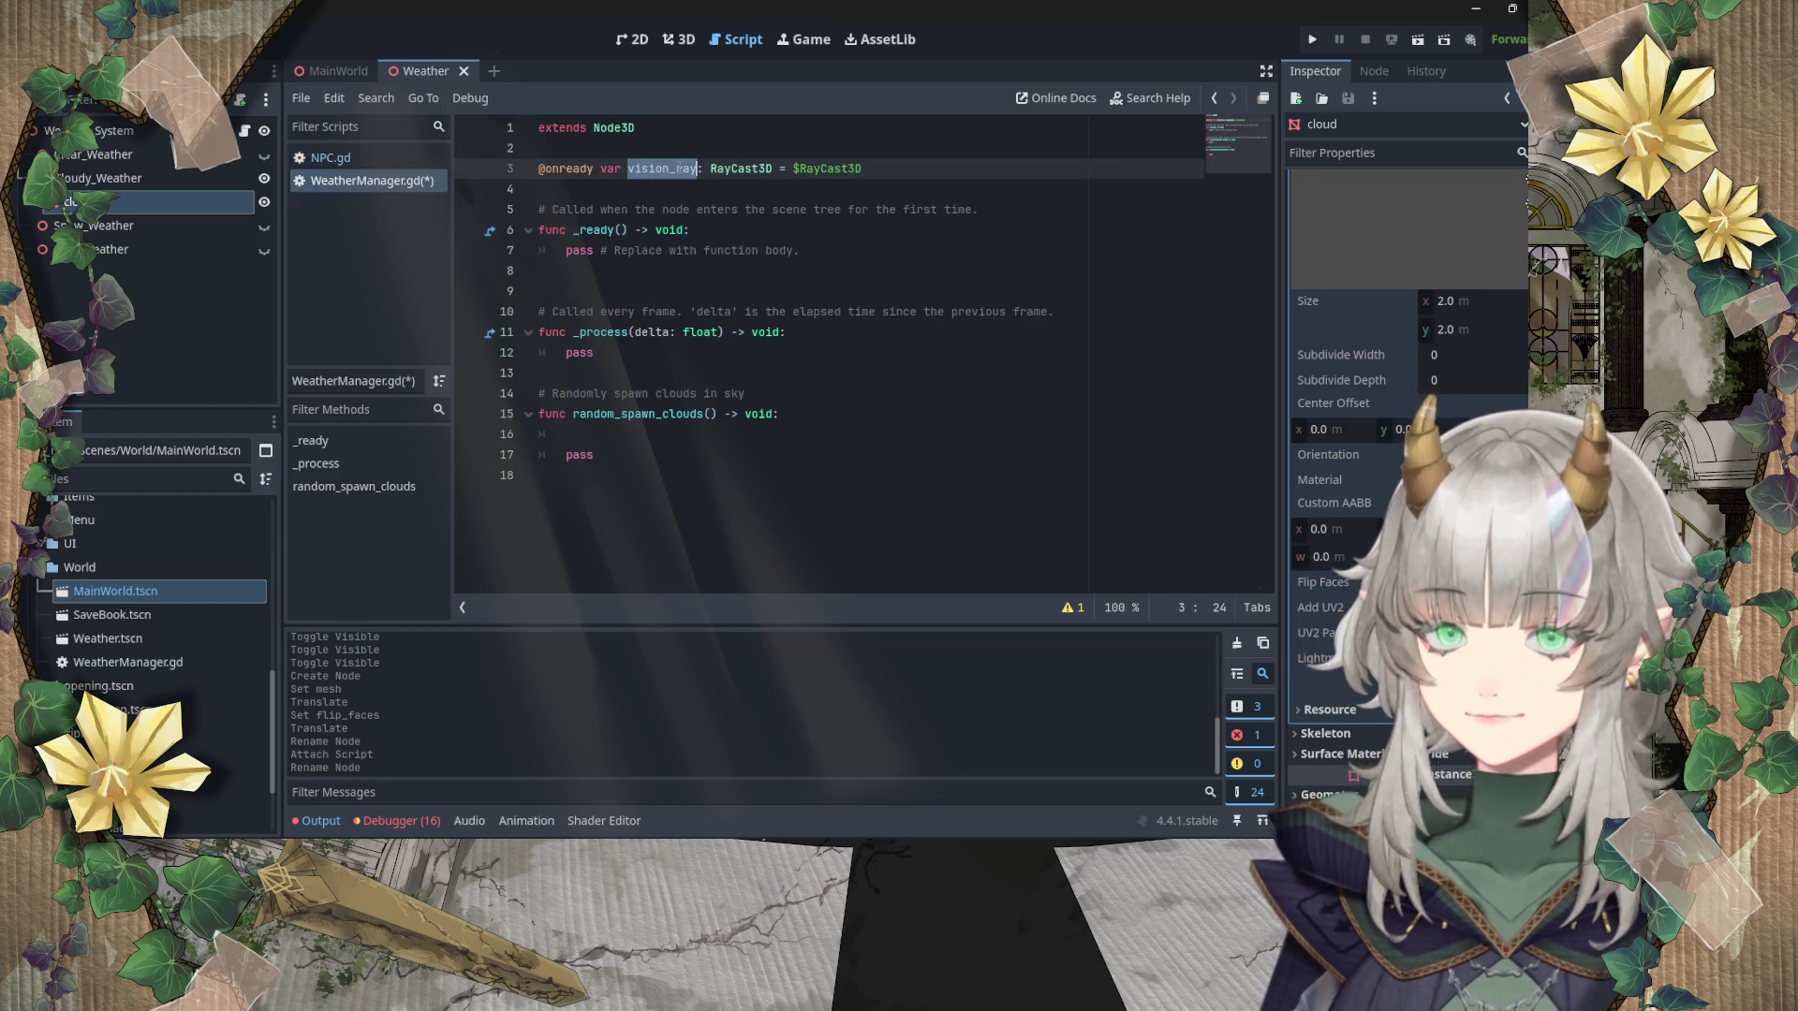
type("cloud")
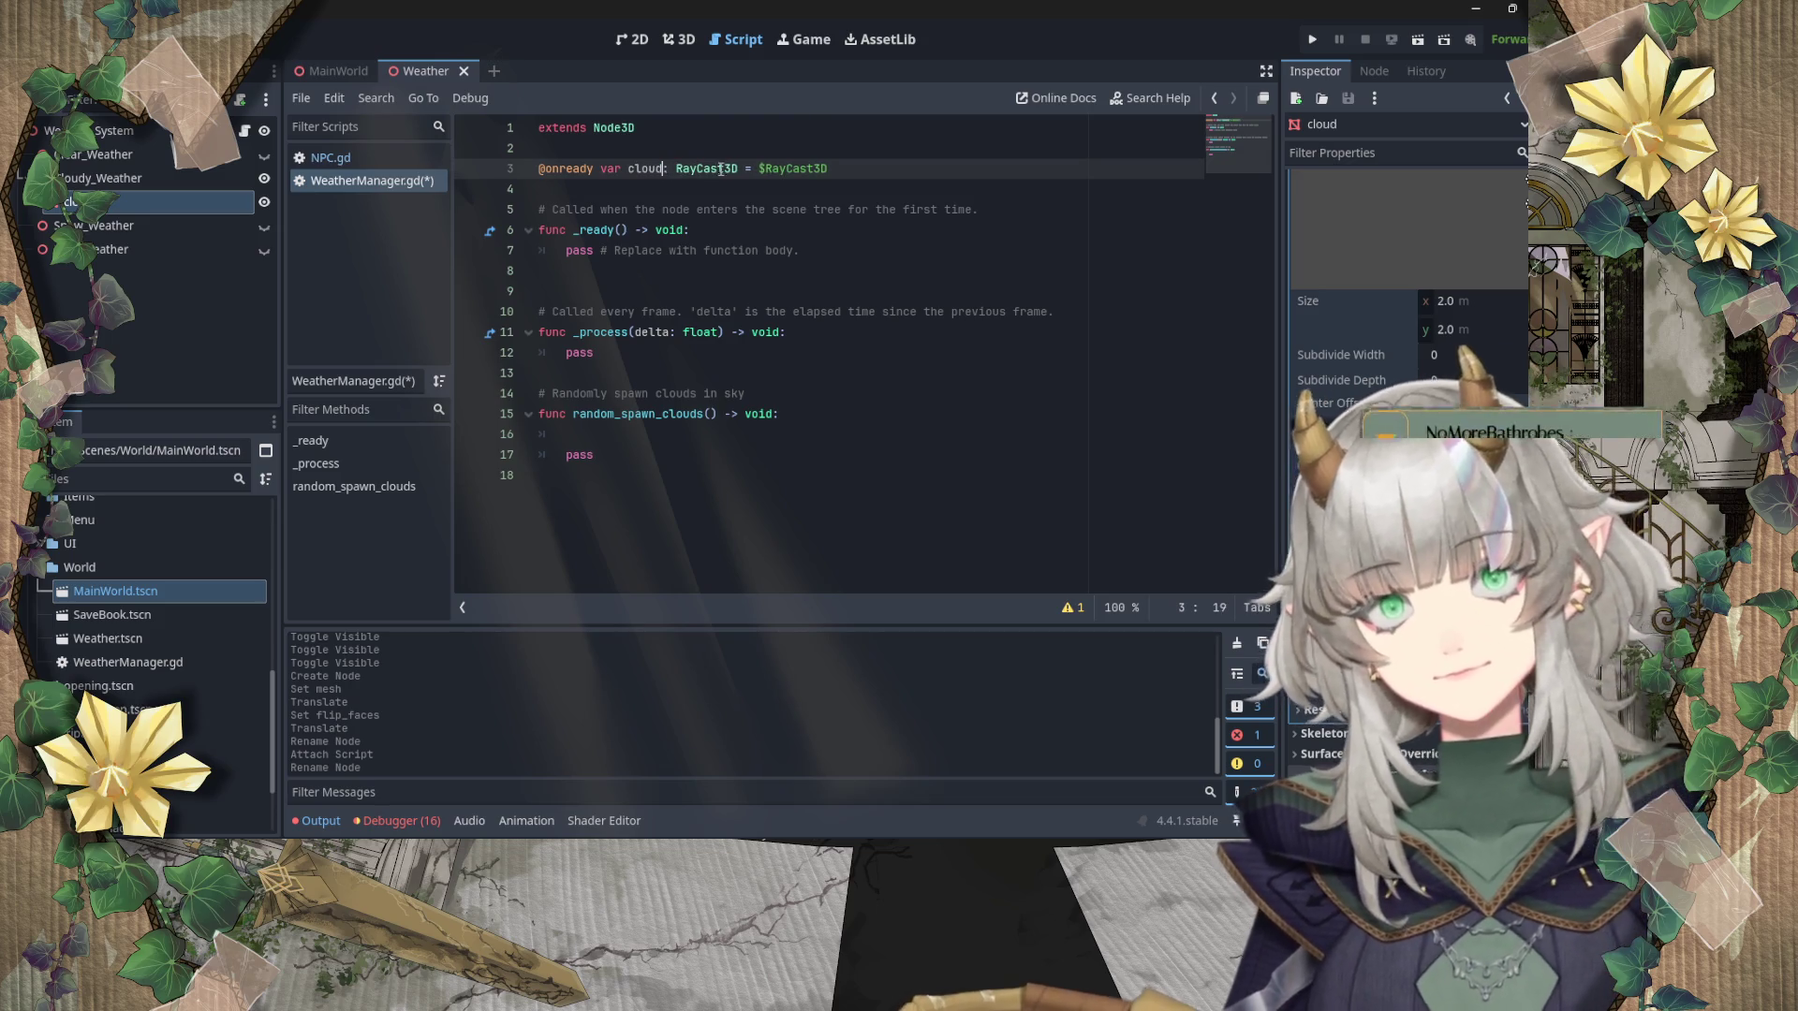
double_click(707, 169)
type("mesh")
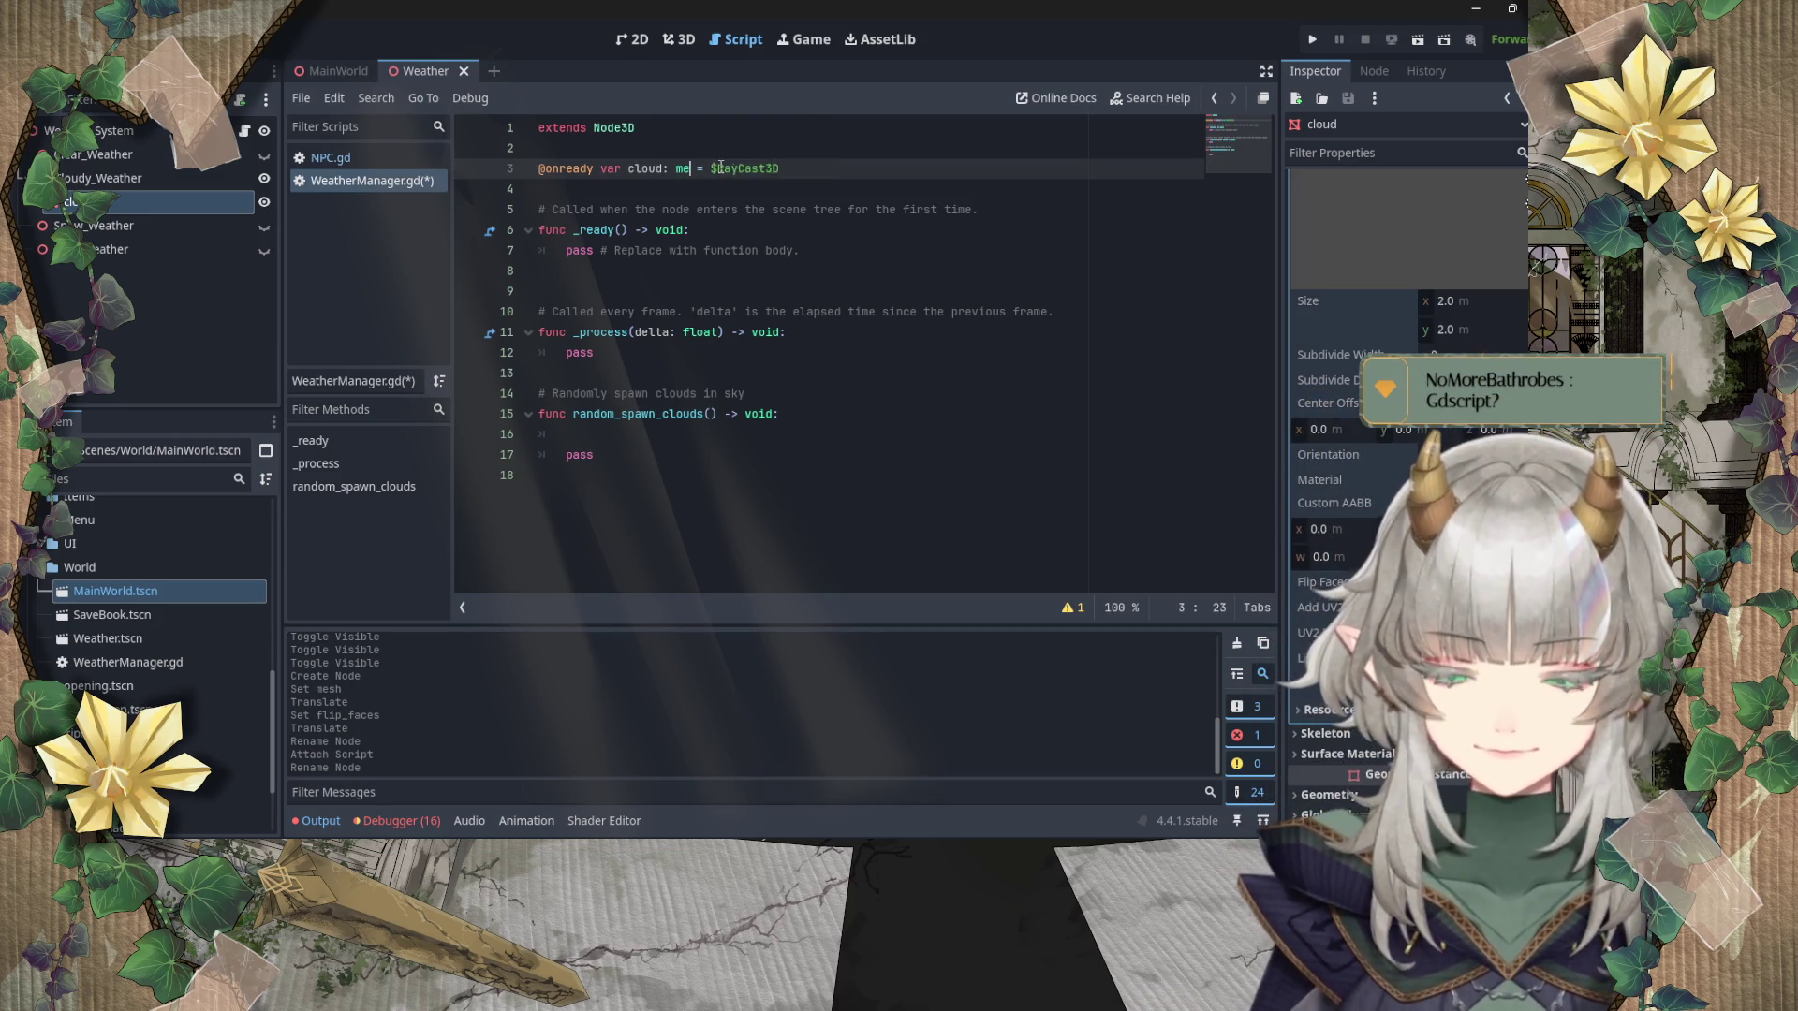
type("in")
key("Down")
key("Return")
double_click(828, 169)
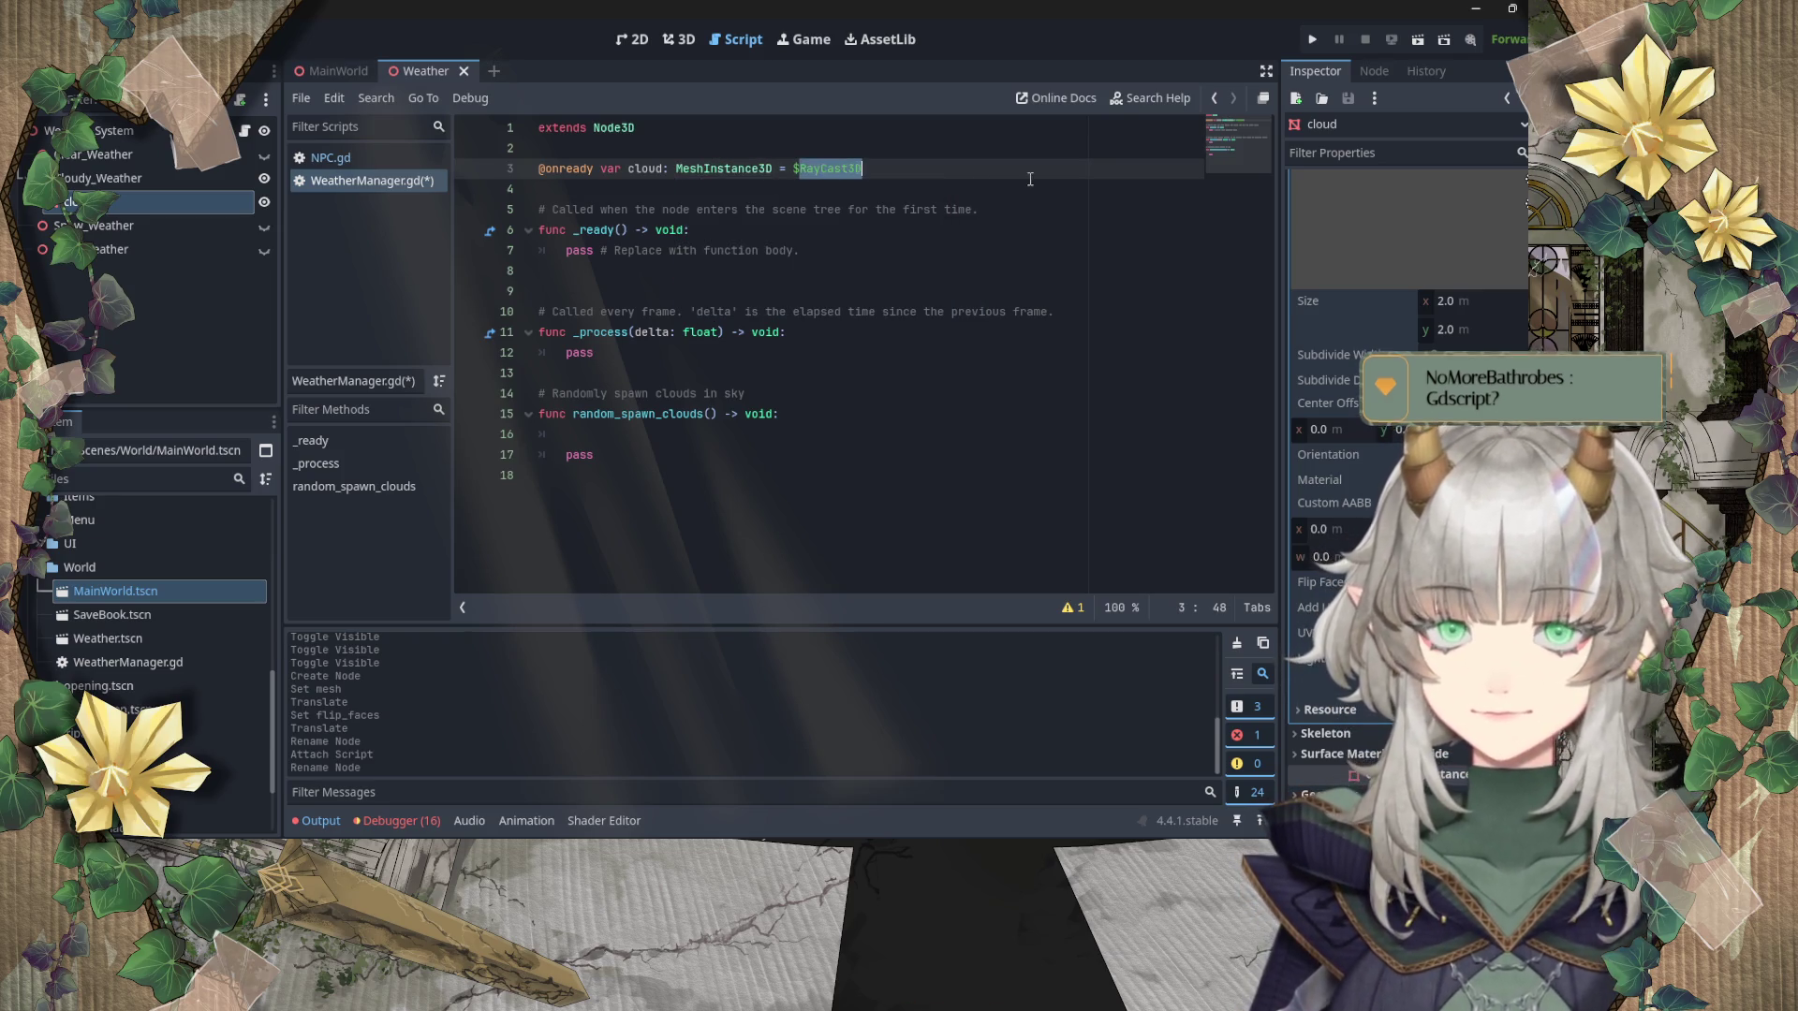
type("cloud")
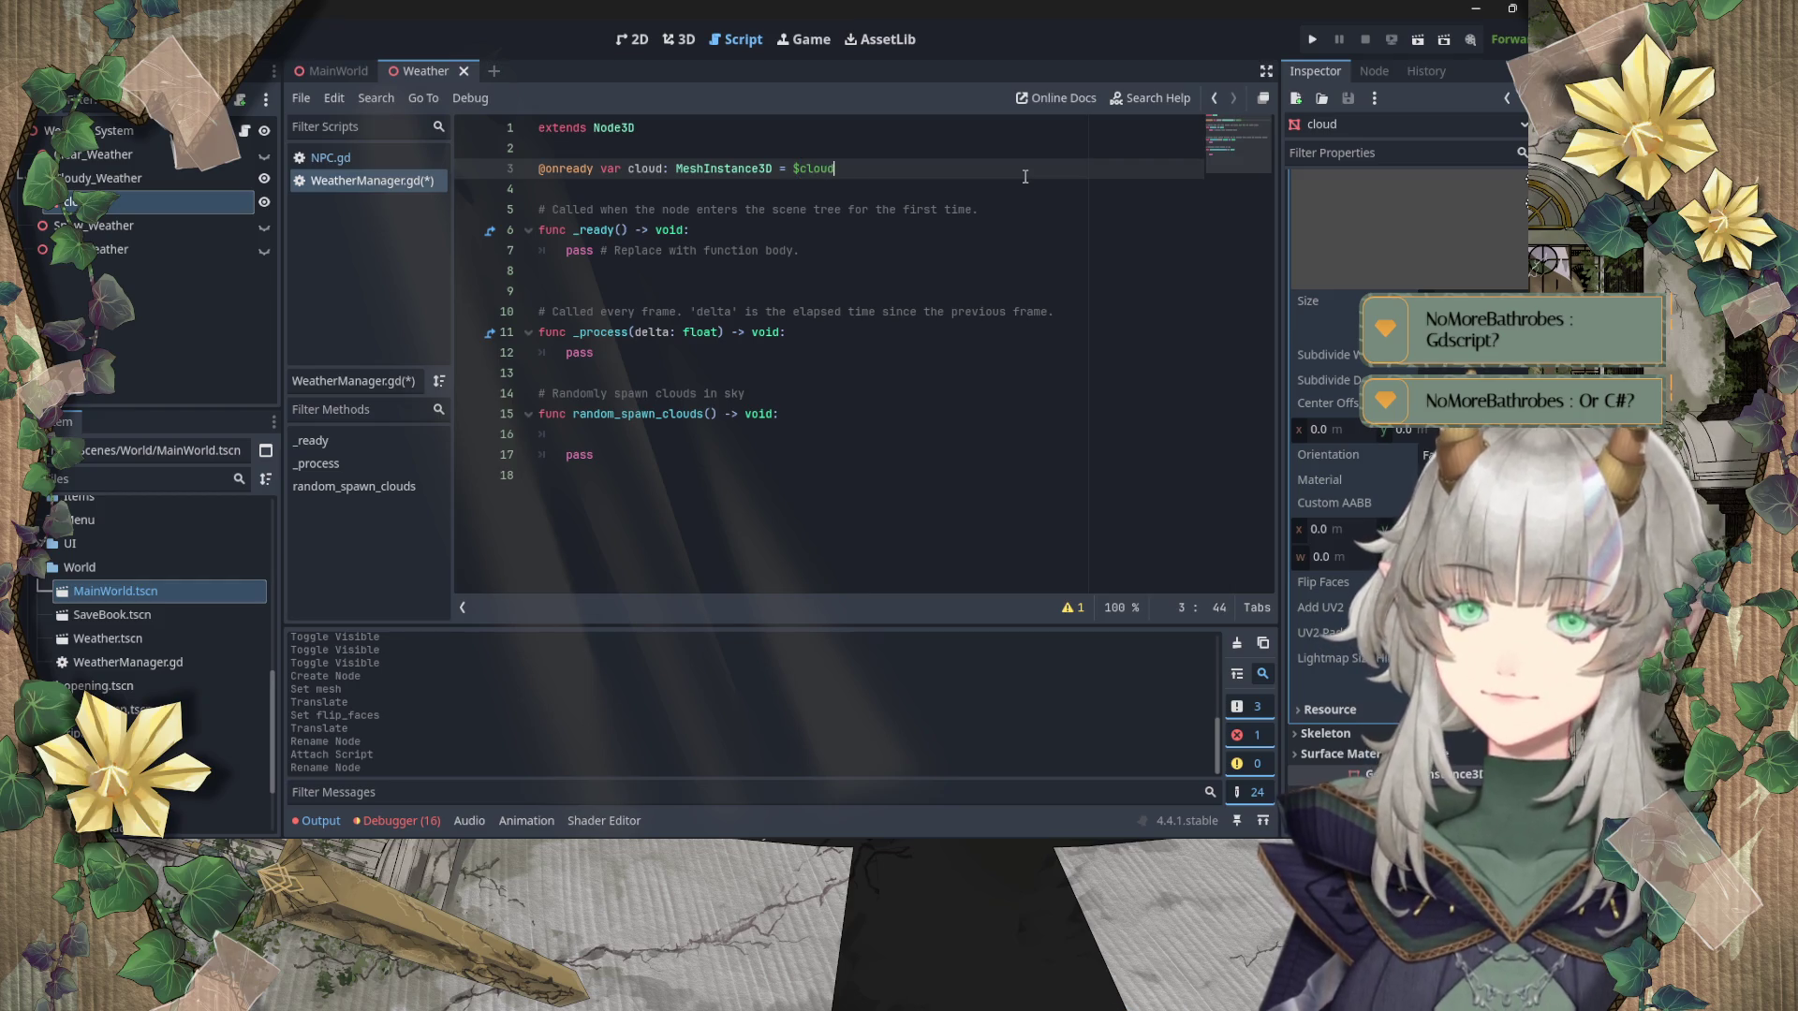
Step: Save the script, remove the blank line under _ready, and add blank lines after _process
left_click(806, 272)
key("ctrl+s")
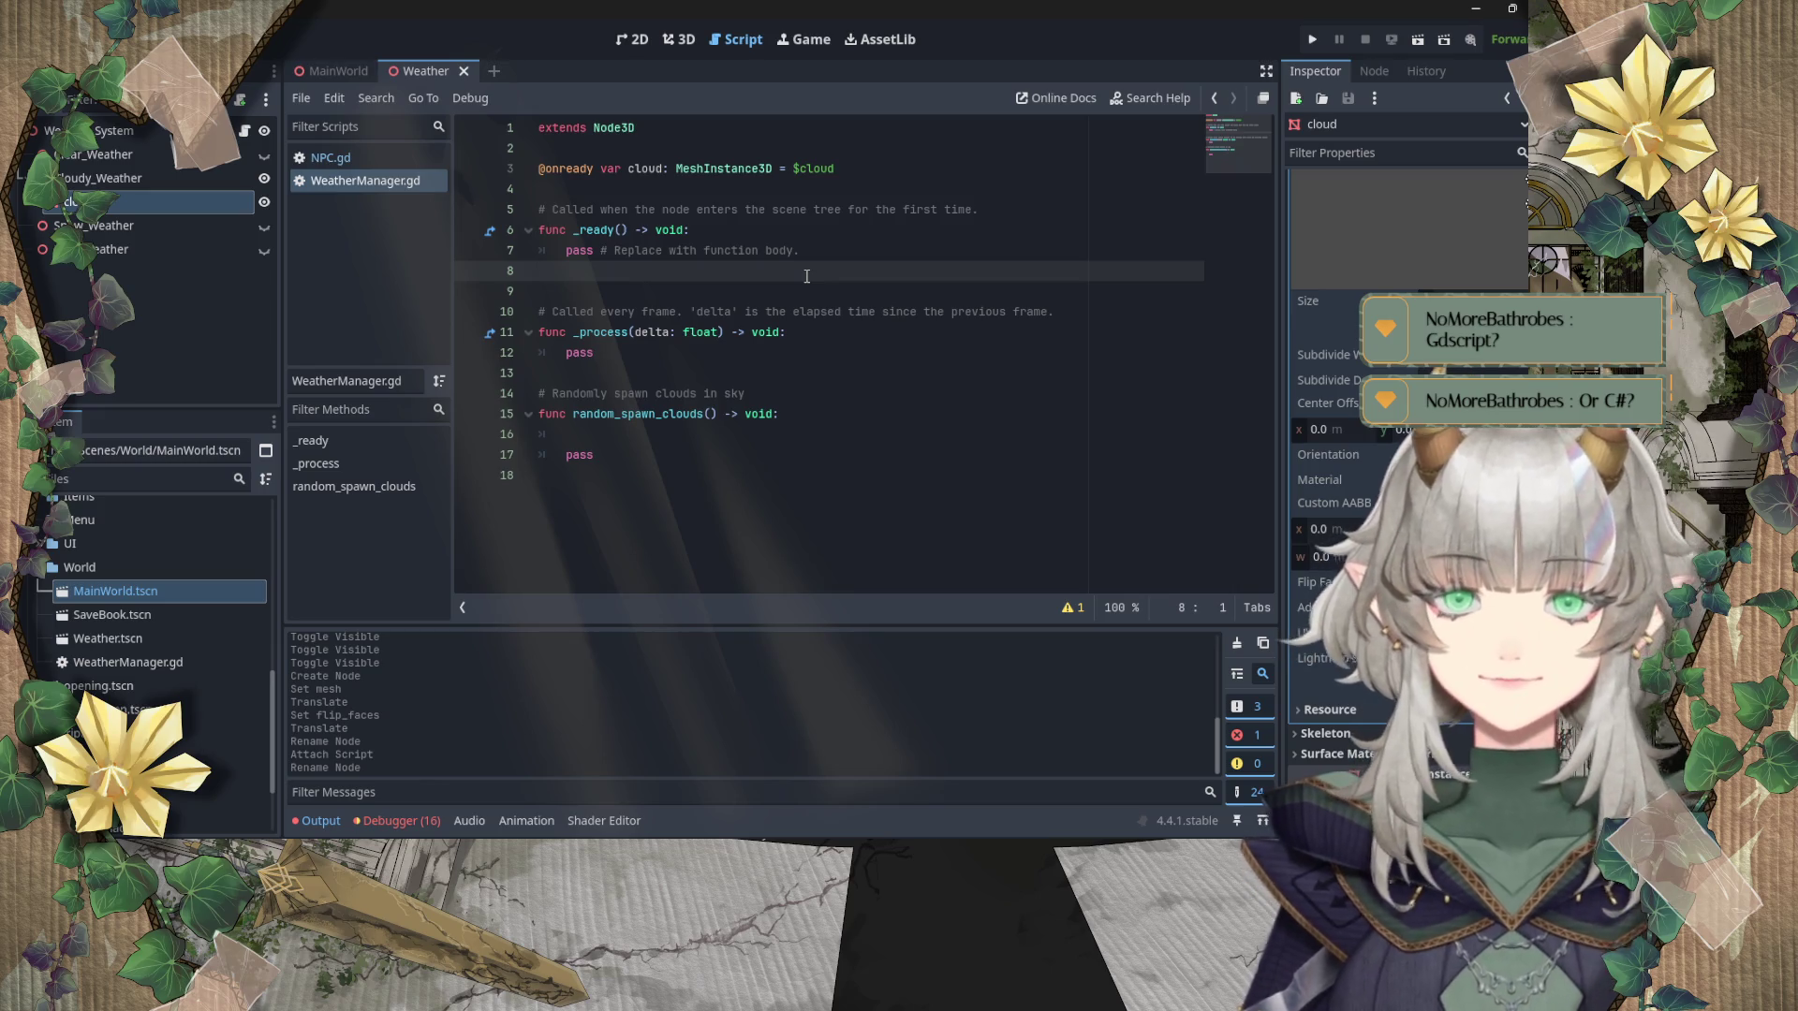
key("Delete")
left_click(627, 333)
key("Return")
key("Return")
key("Return")
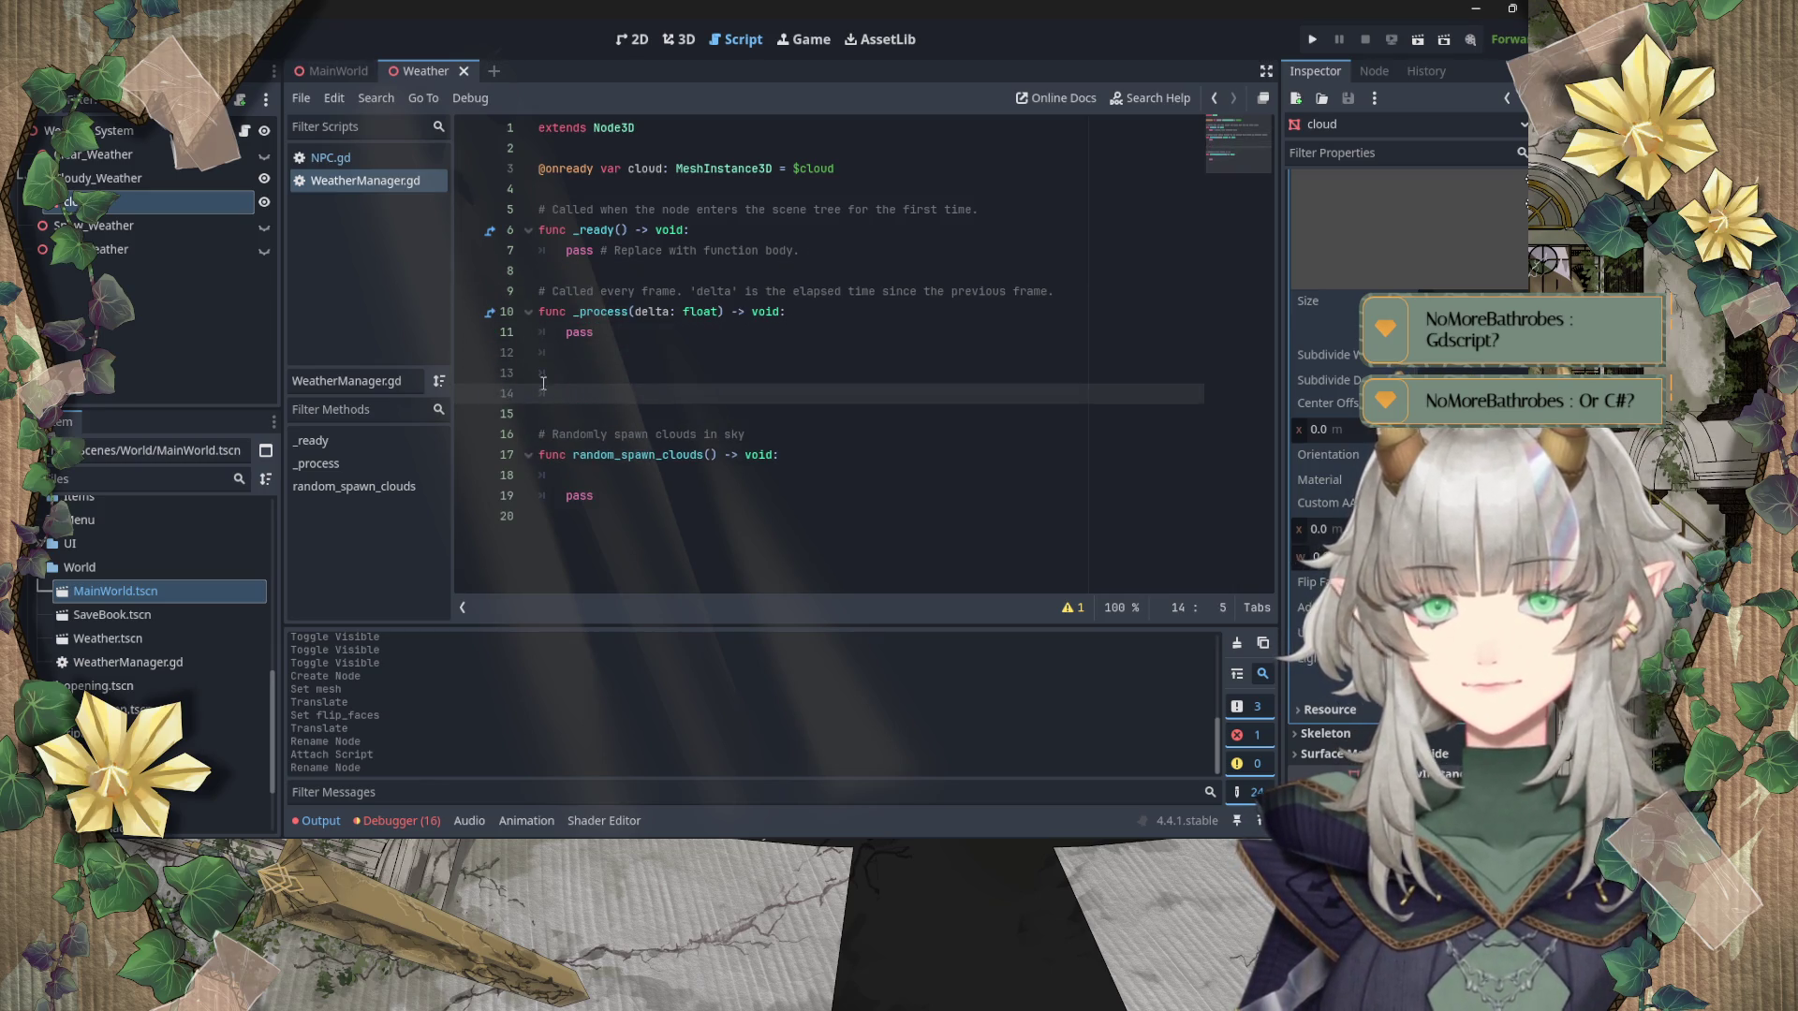
Step: Start a new unindented function on line 13, finally named start_weather()
left_click(595, 374)
key("BackSpace")
type("func ")
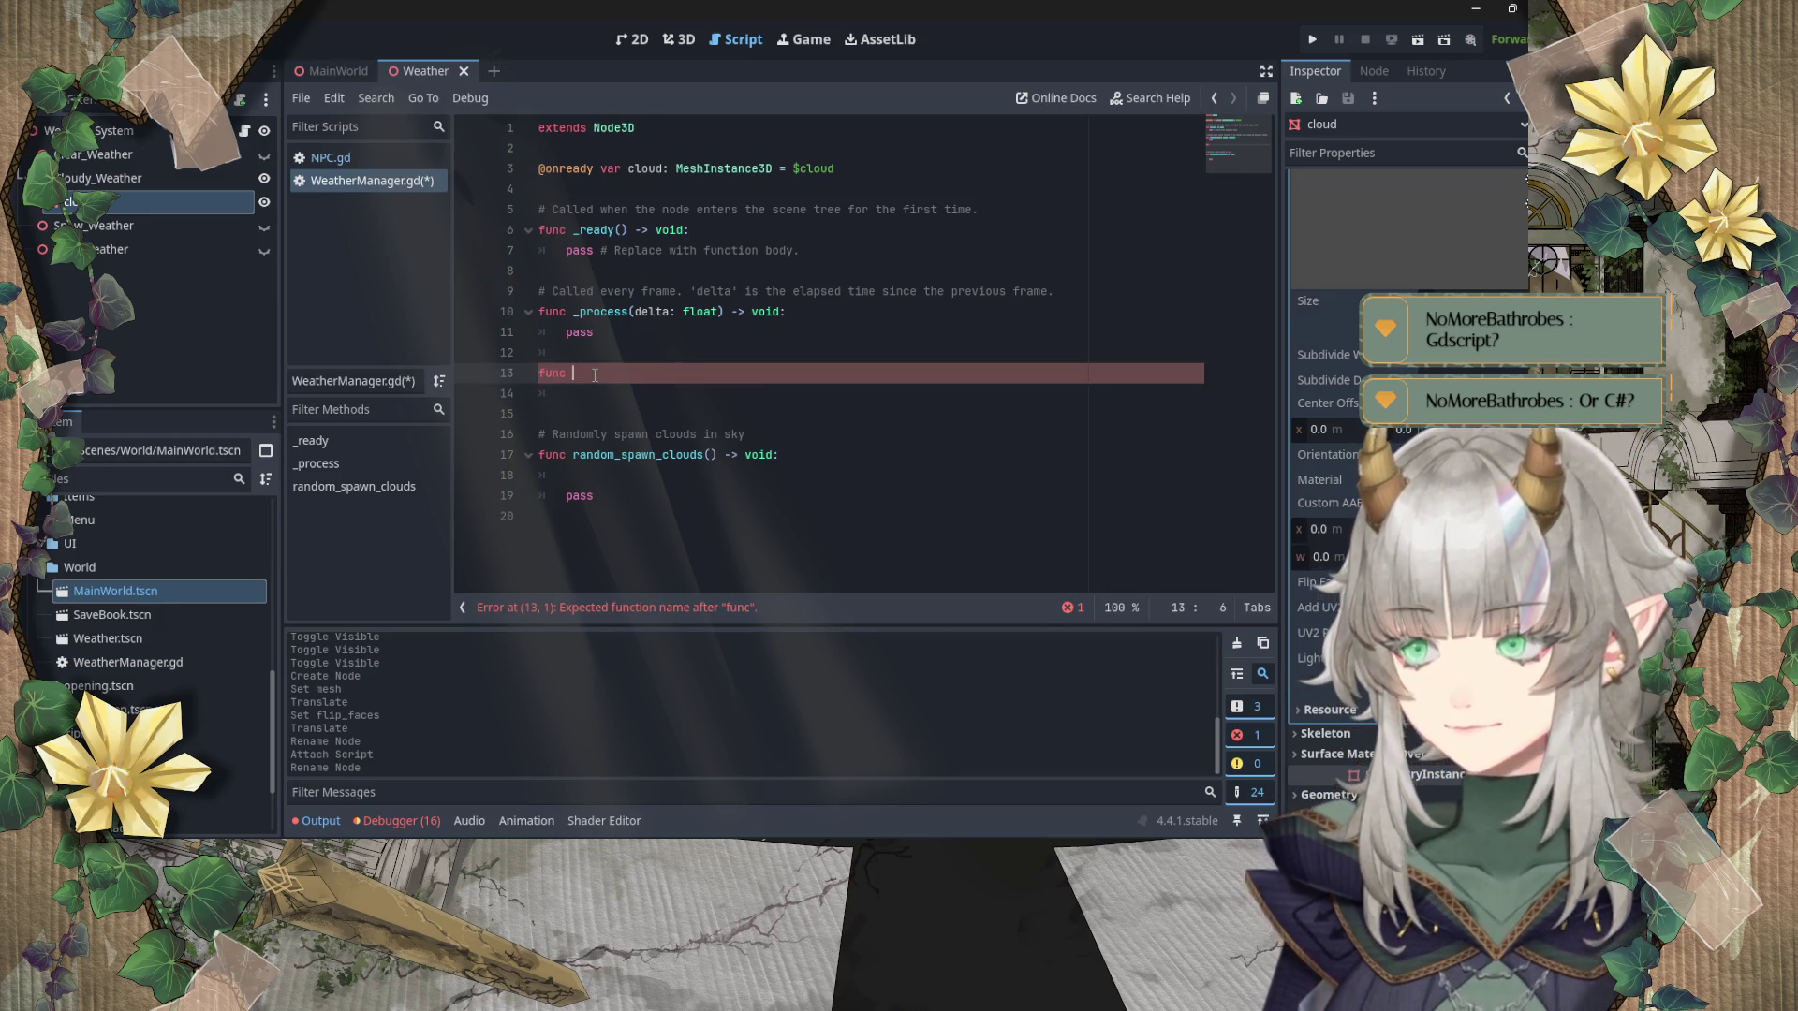
type("star")
type("t_weather")
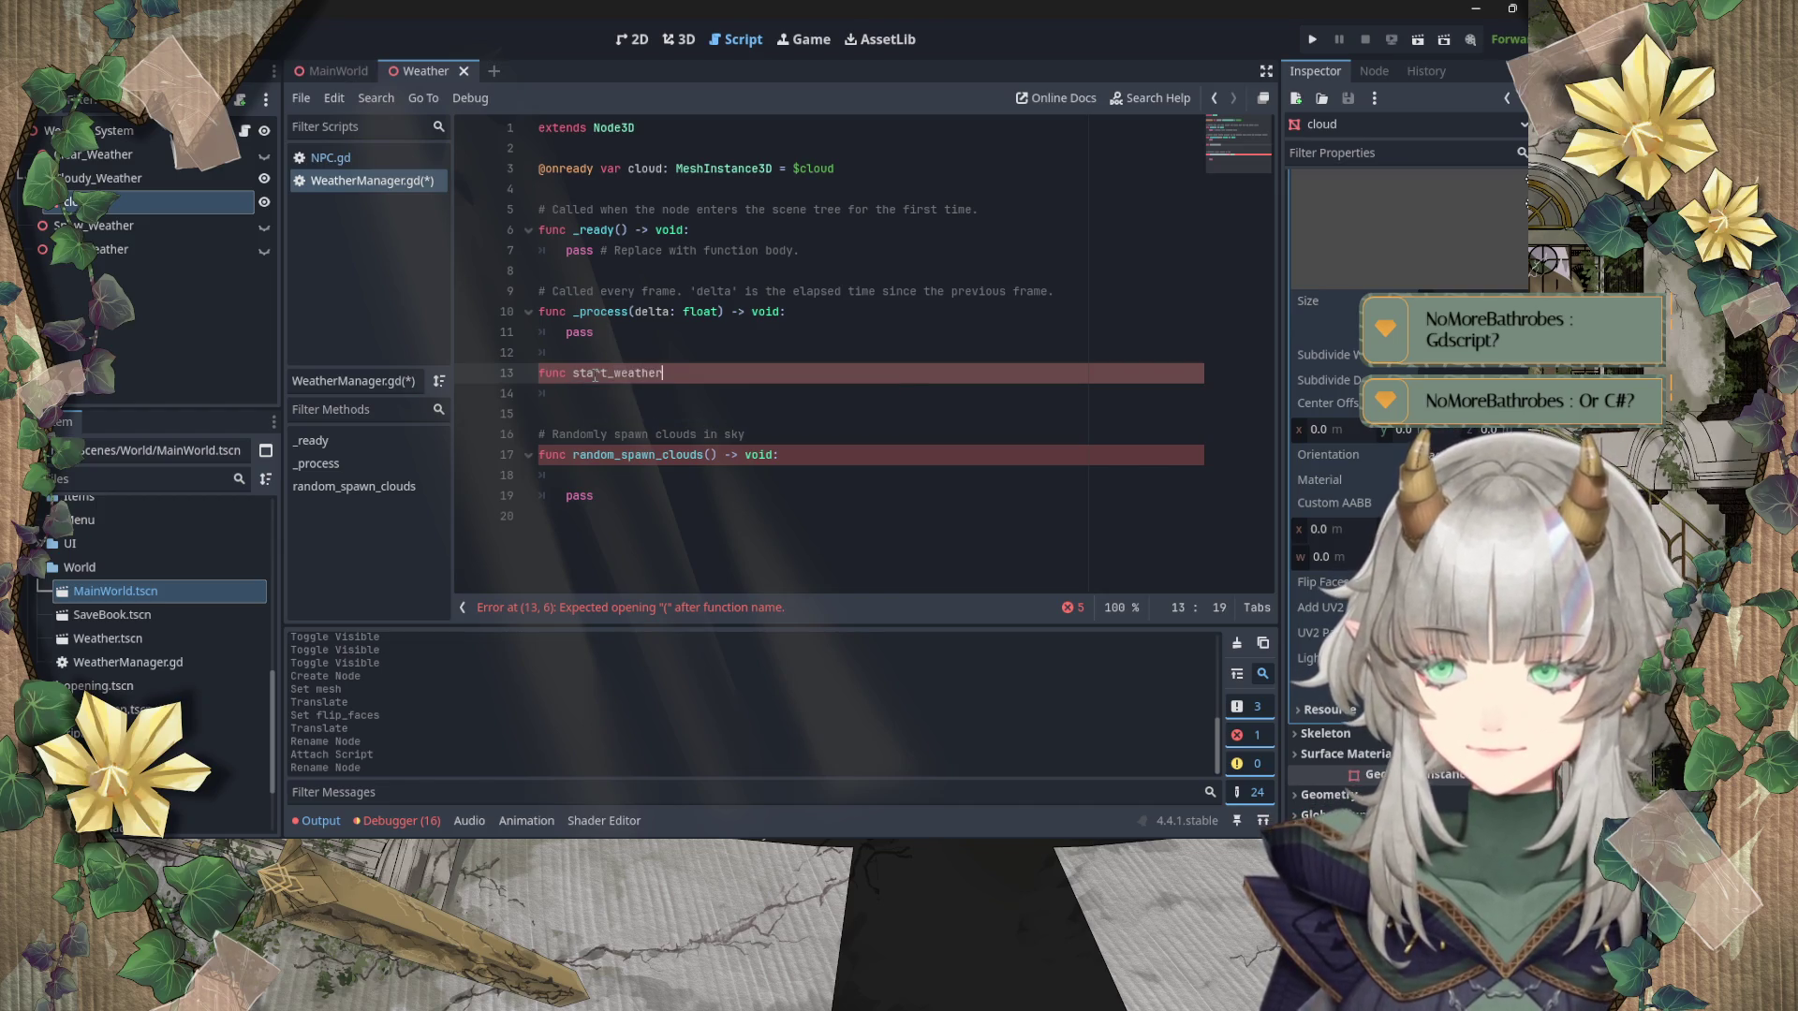
key("BackSpace")
key("BackSpace")
key("BackSpace")
key("BackSpace")
key("BackSpace")
key("BackSpace")
key("BackSpace")
type("cl")
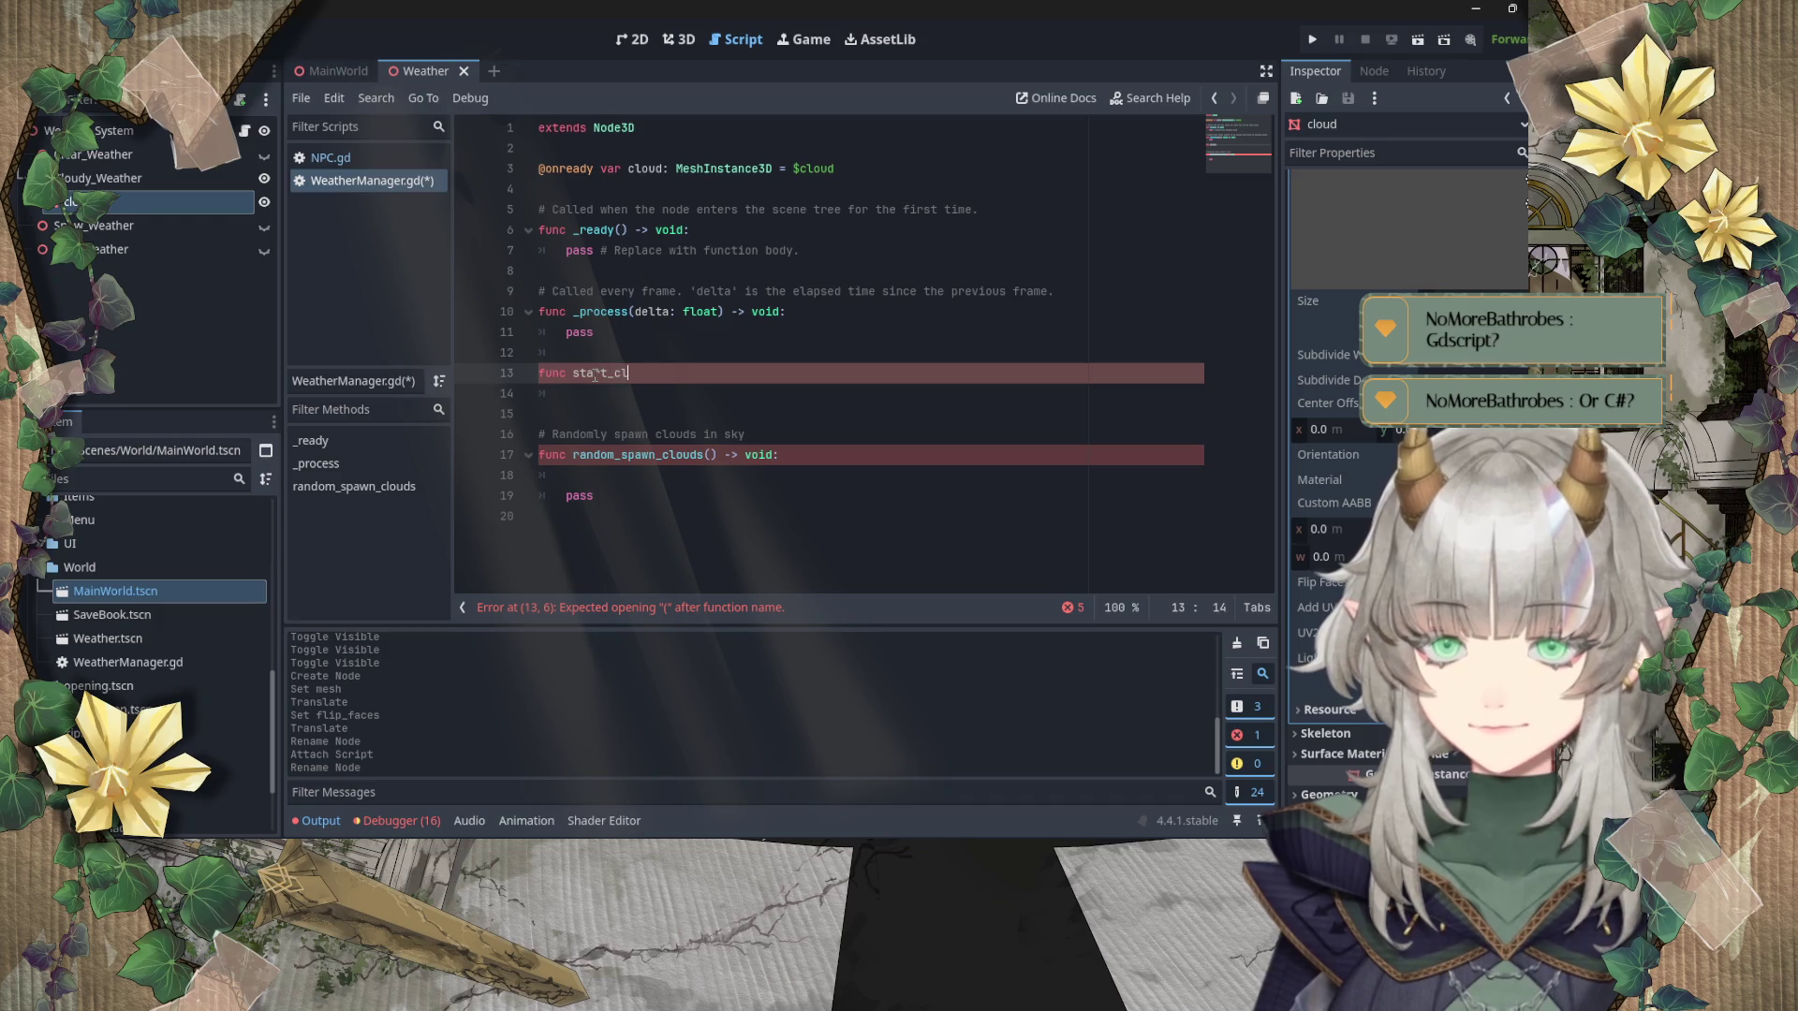
type("ear_w")
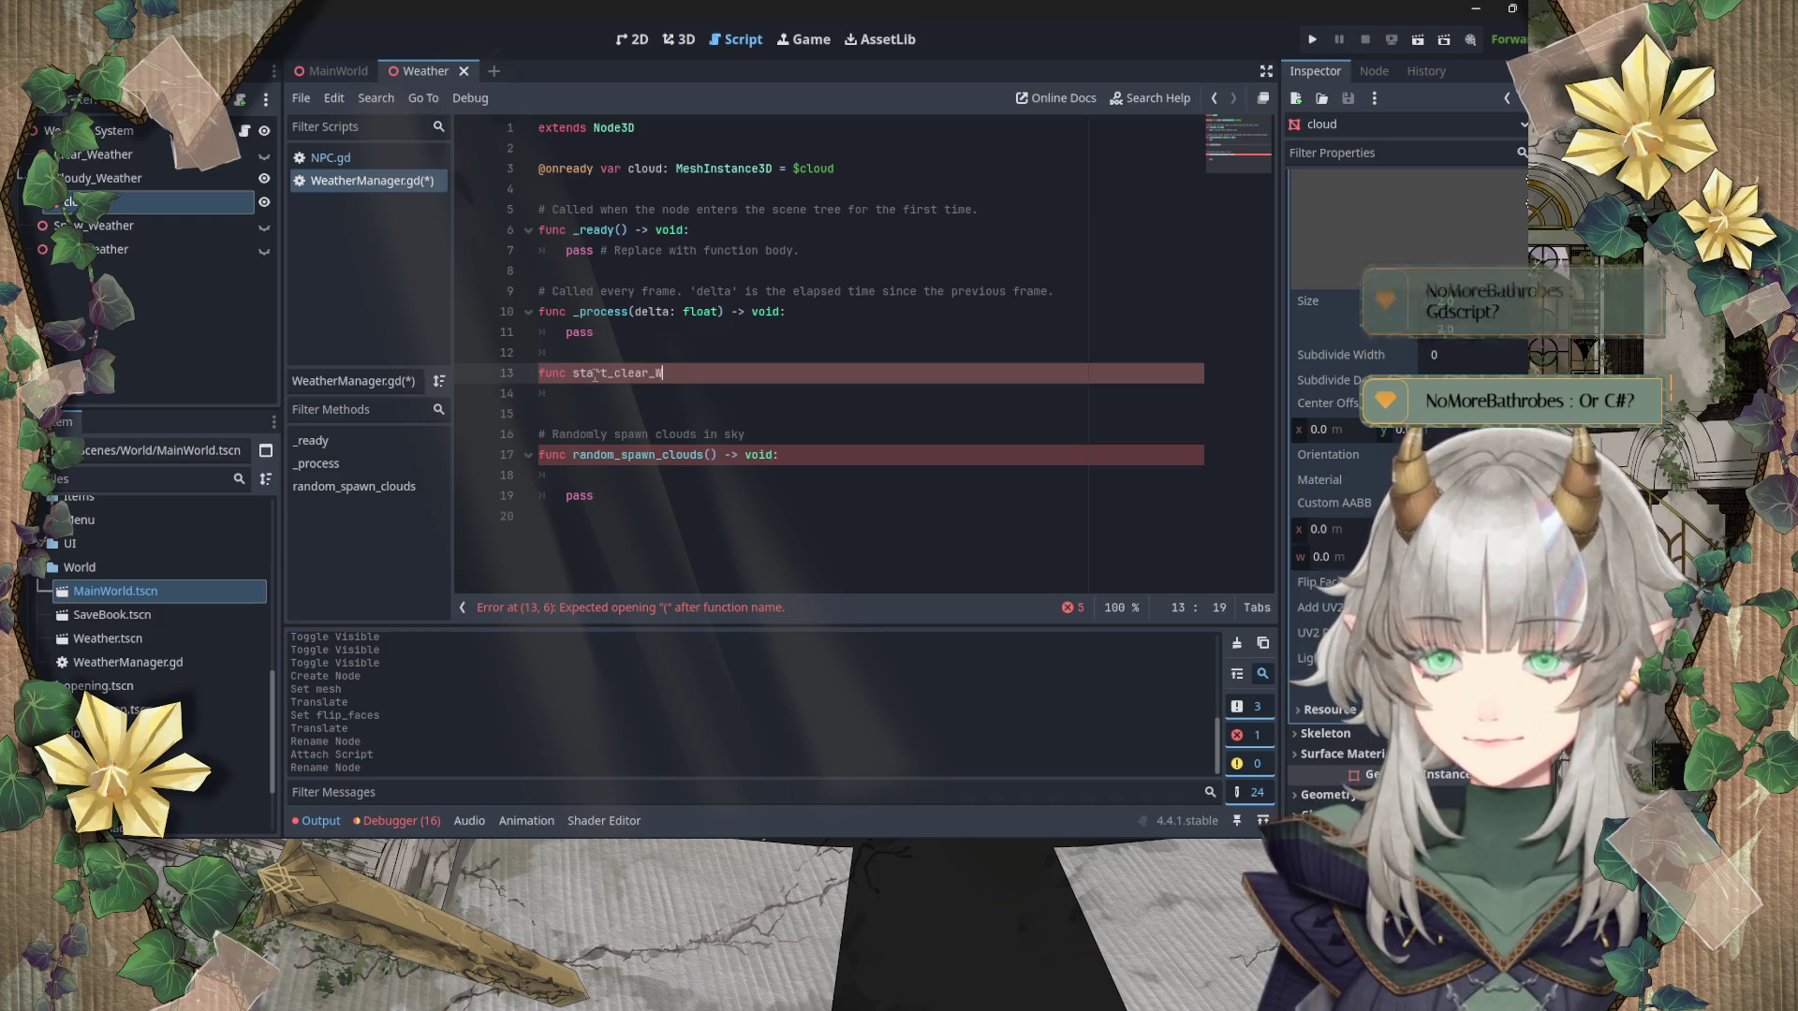
type("eah")
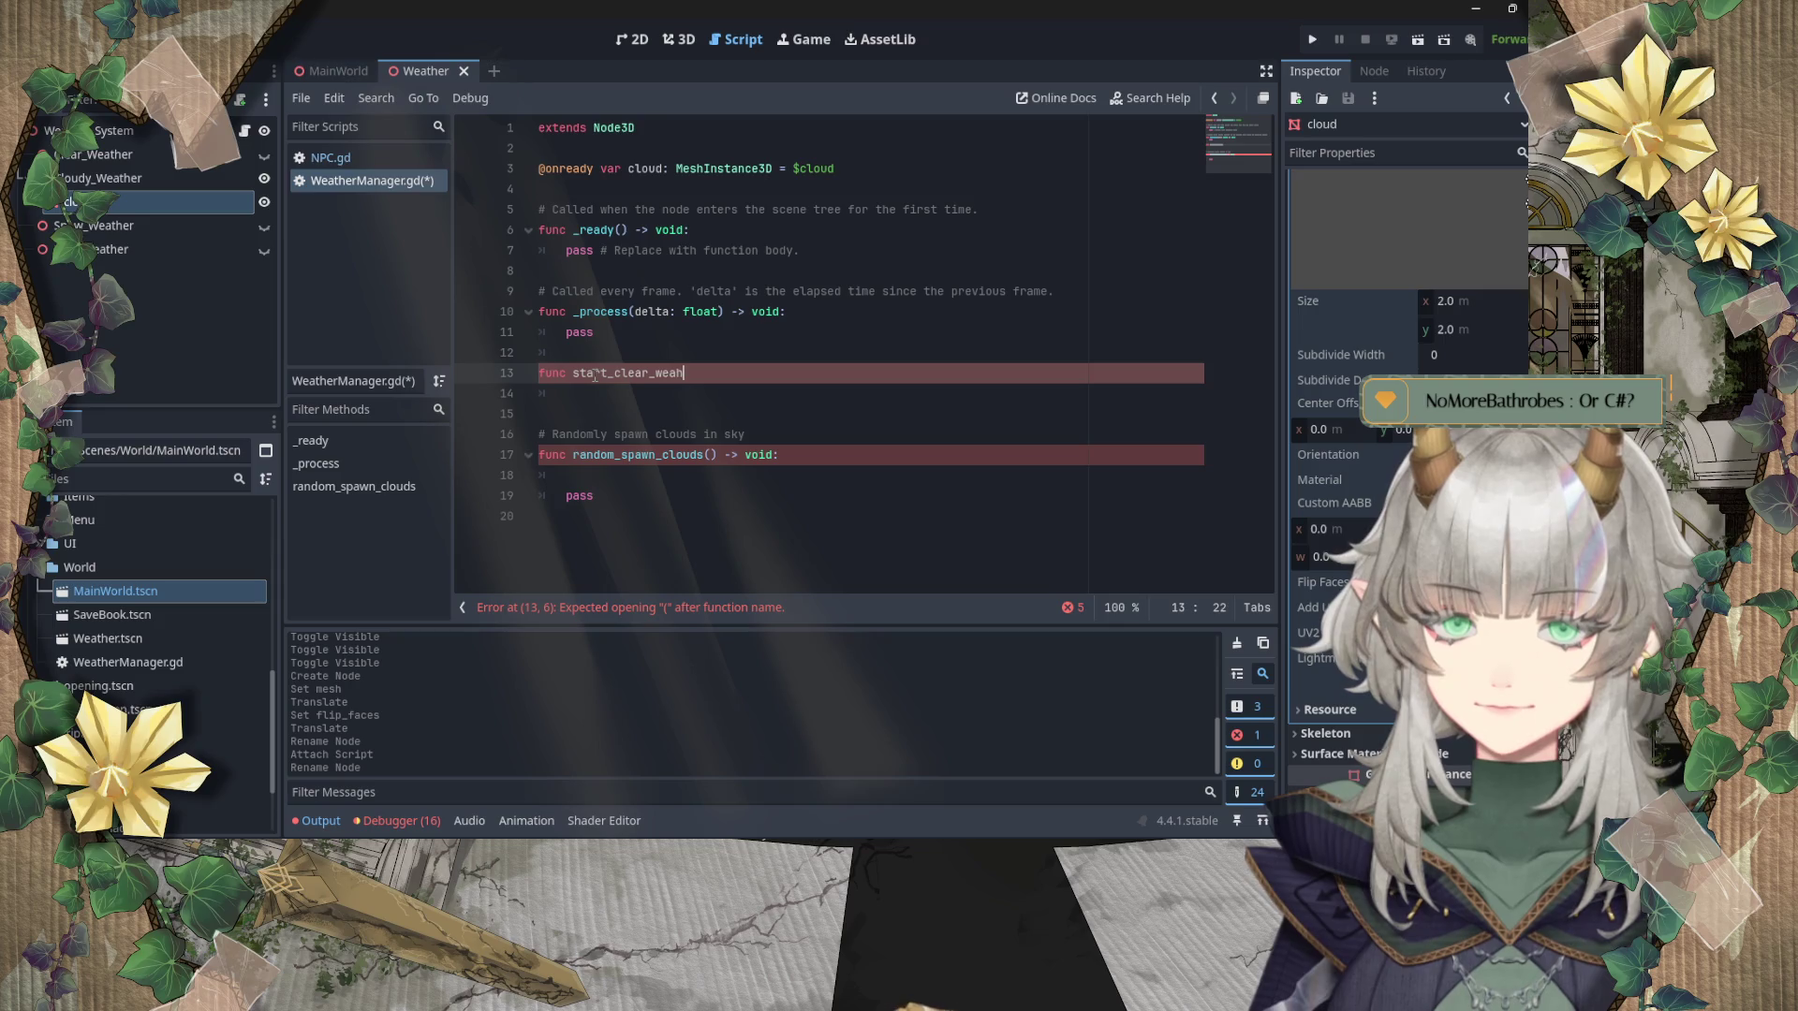
key("BackSpace")
type("ther() -> void")
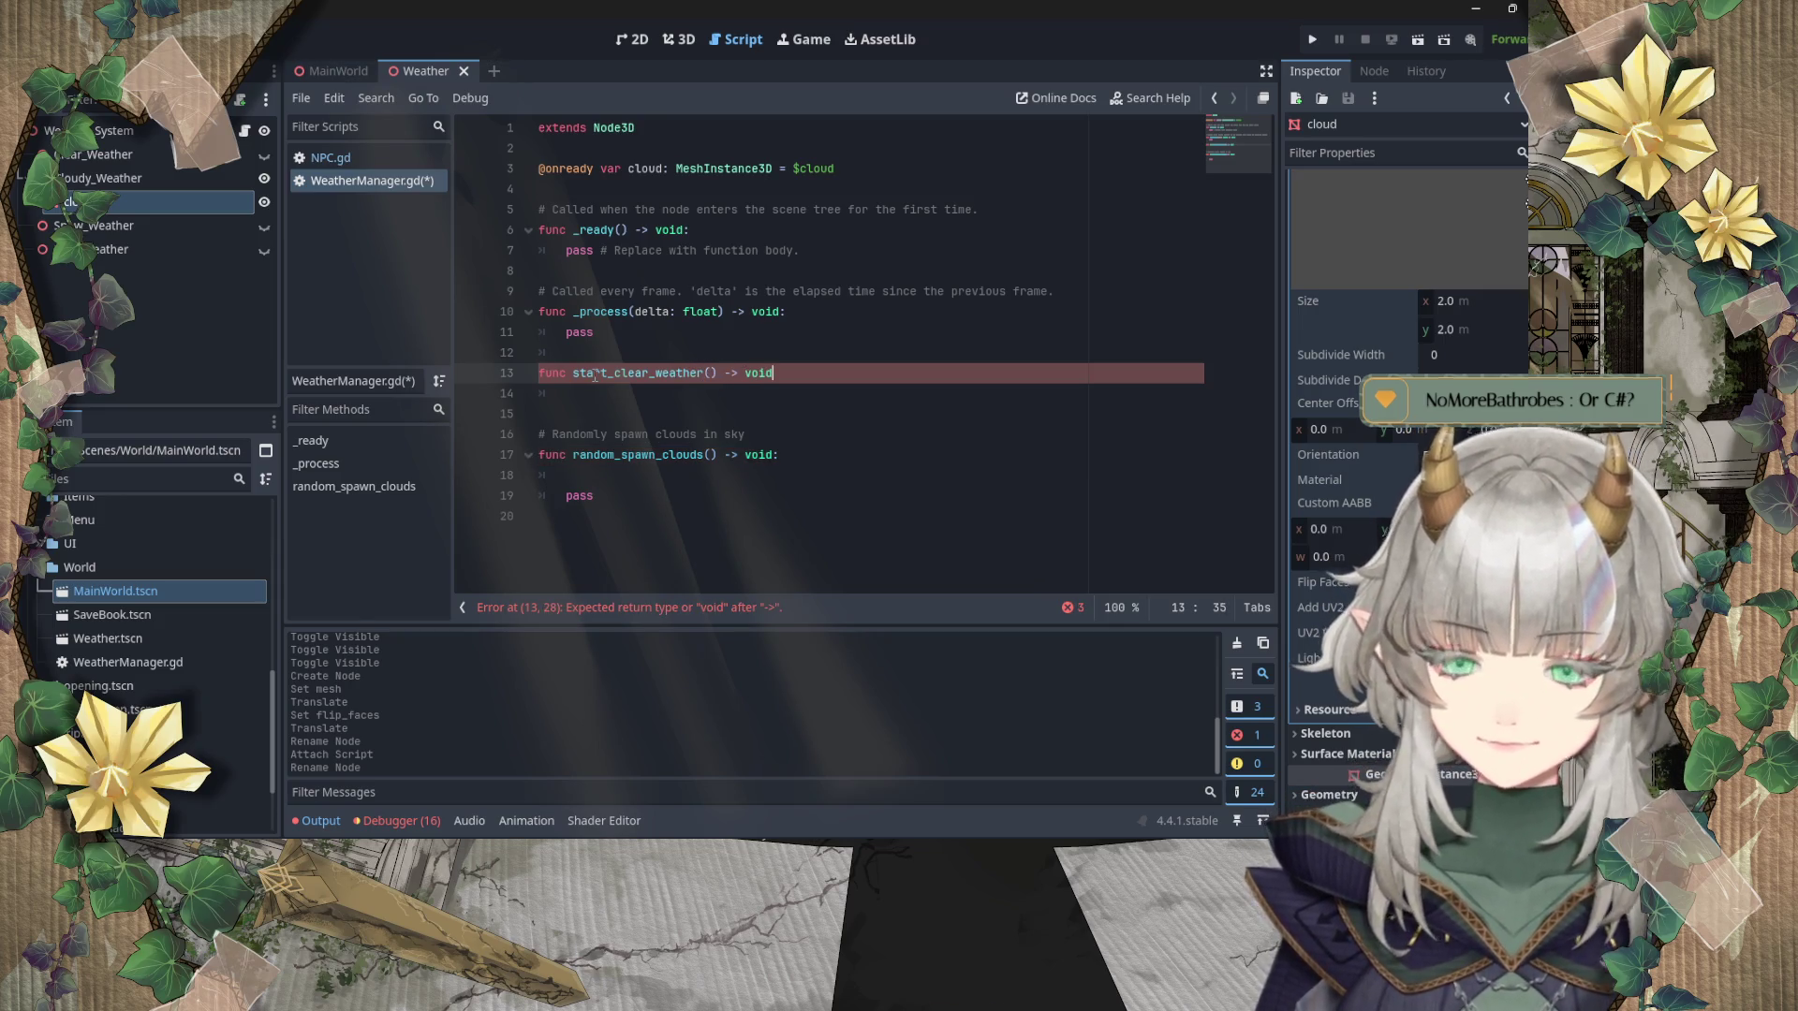
key("BackSpace")
key("BackSpace")
key("BackSpace")
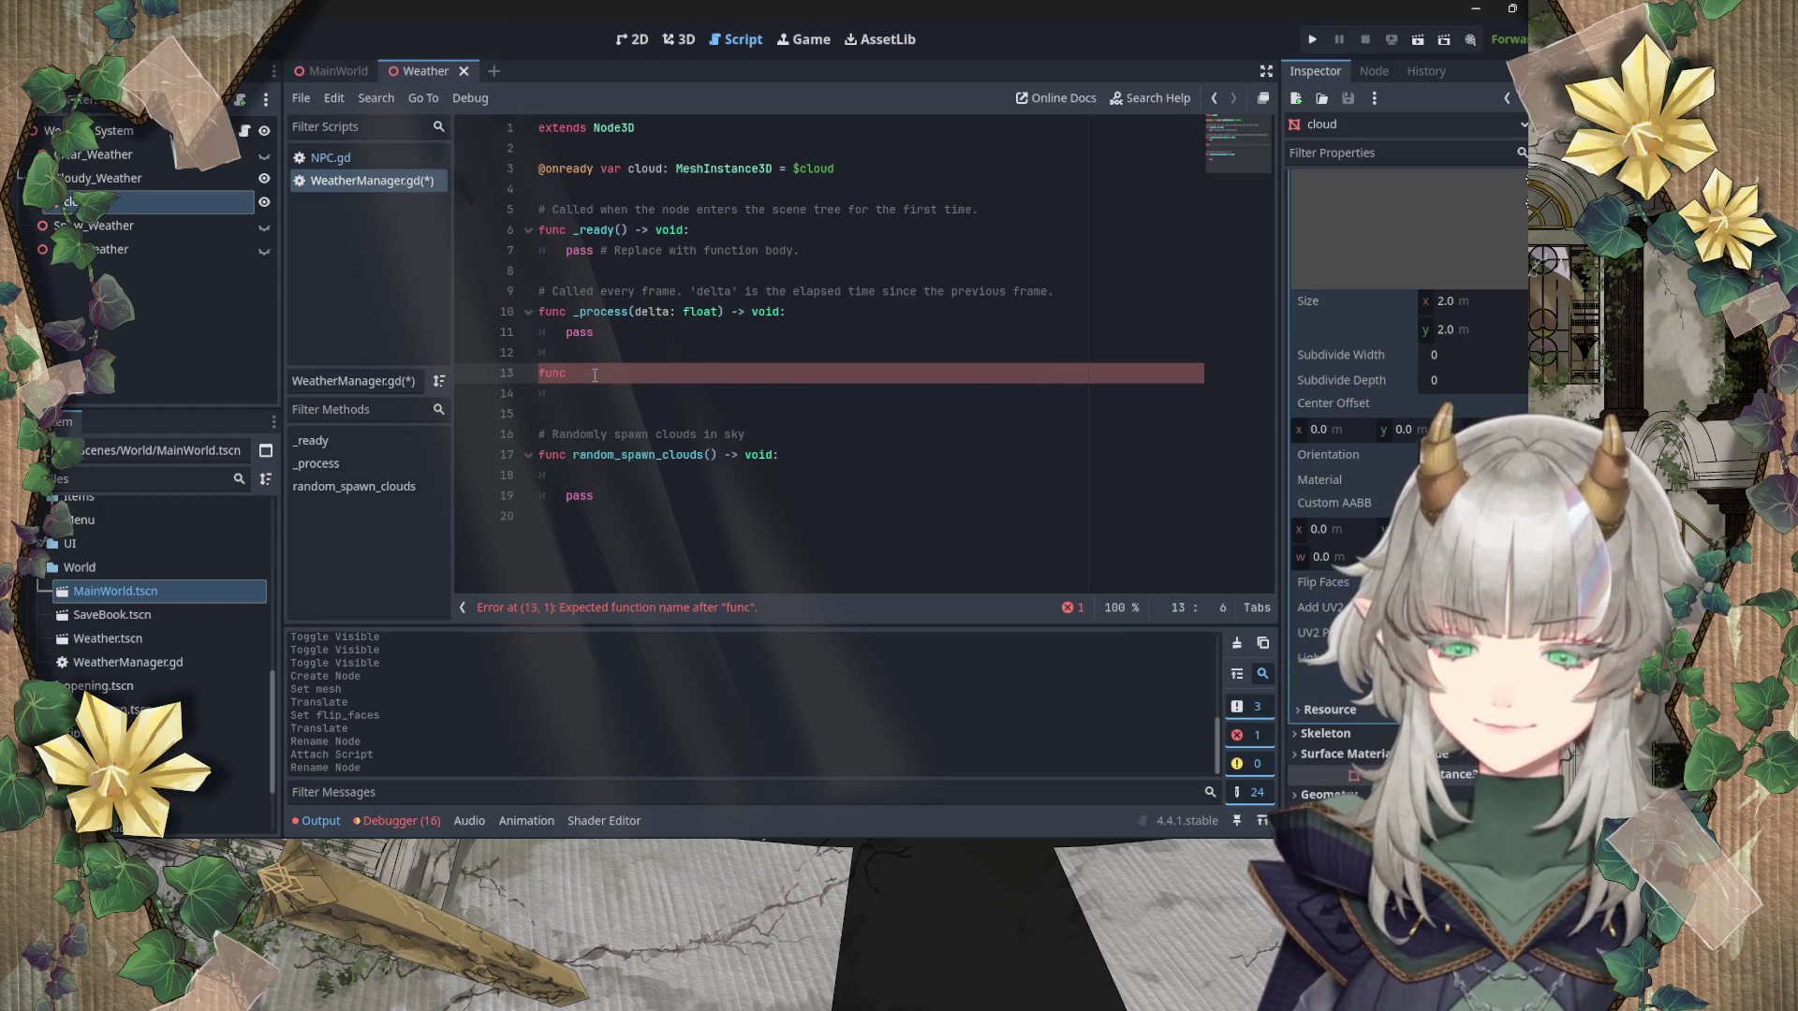
type("start_")
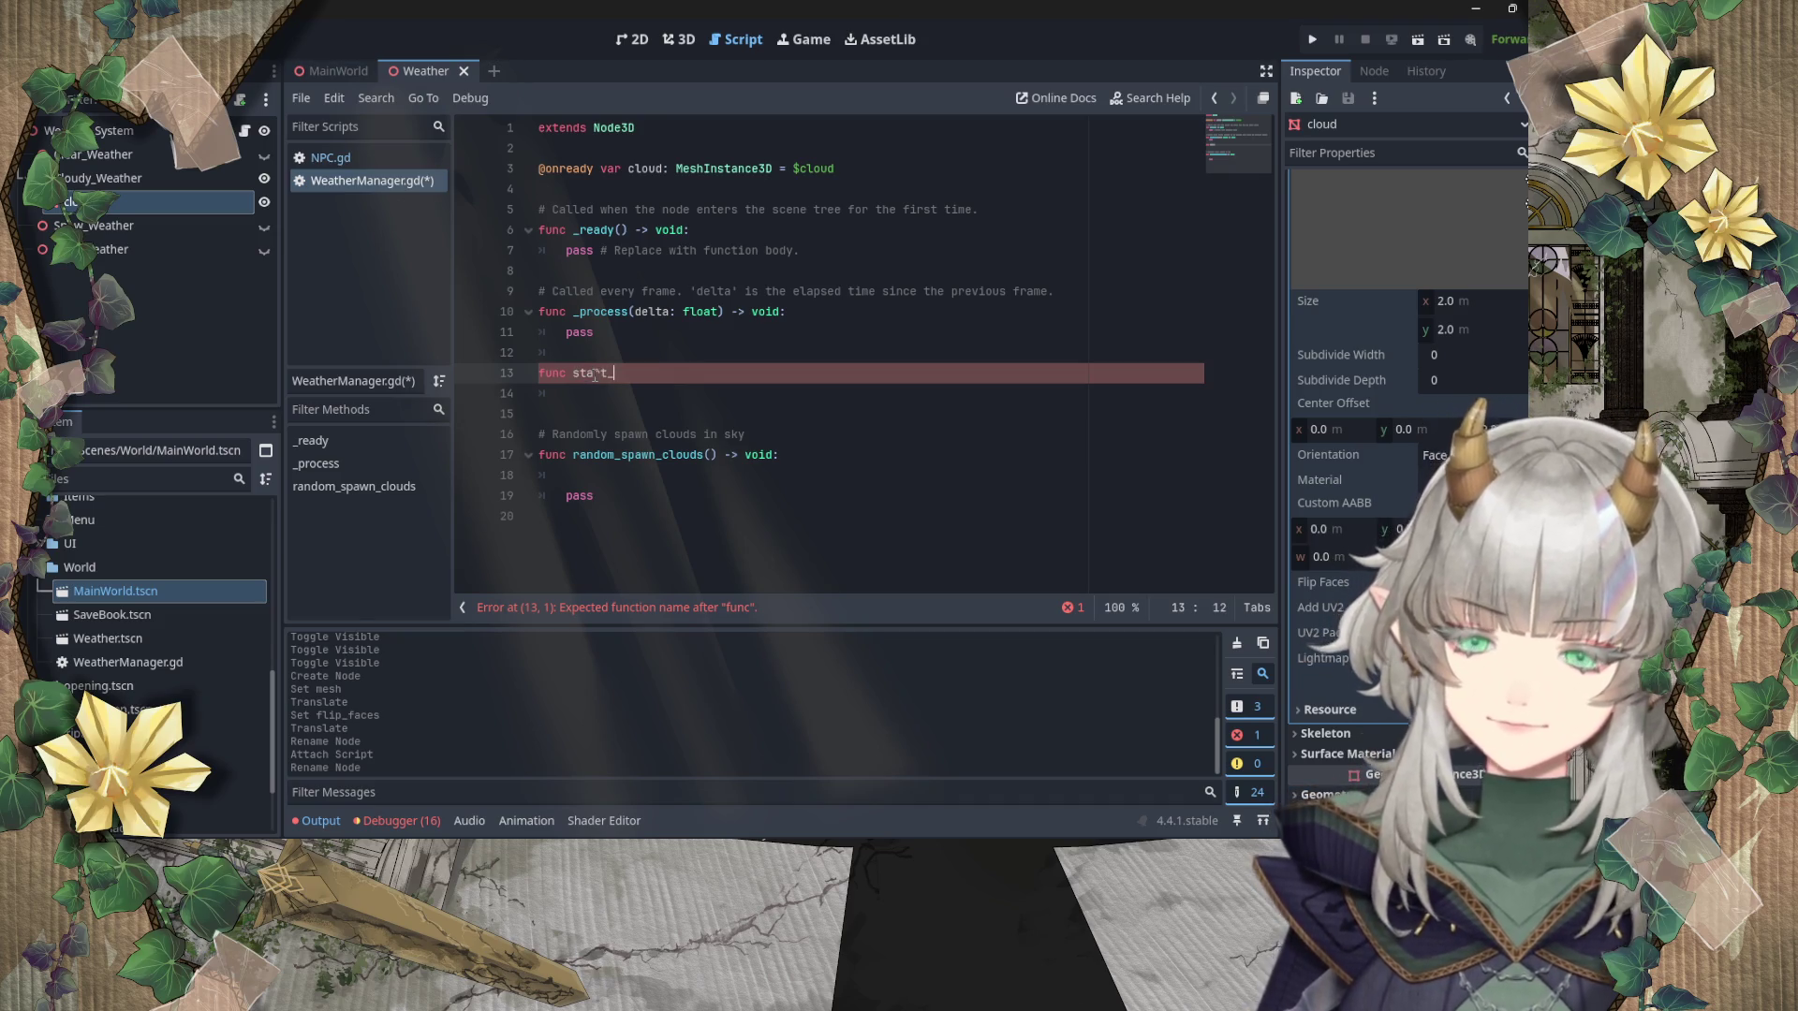
type("weather(")
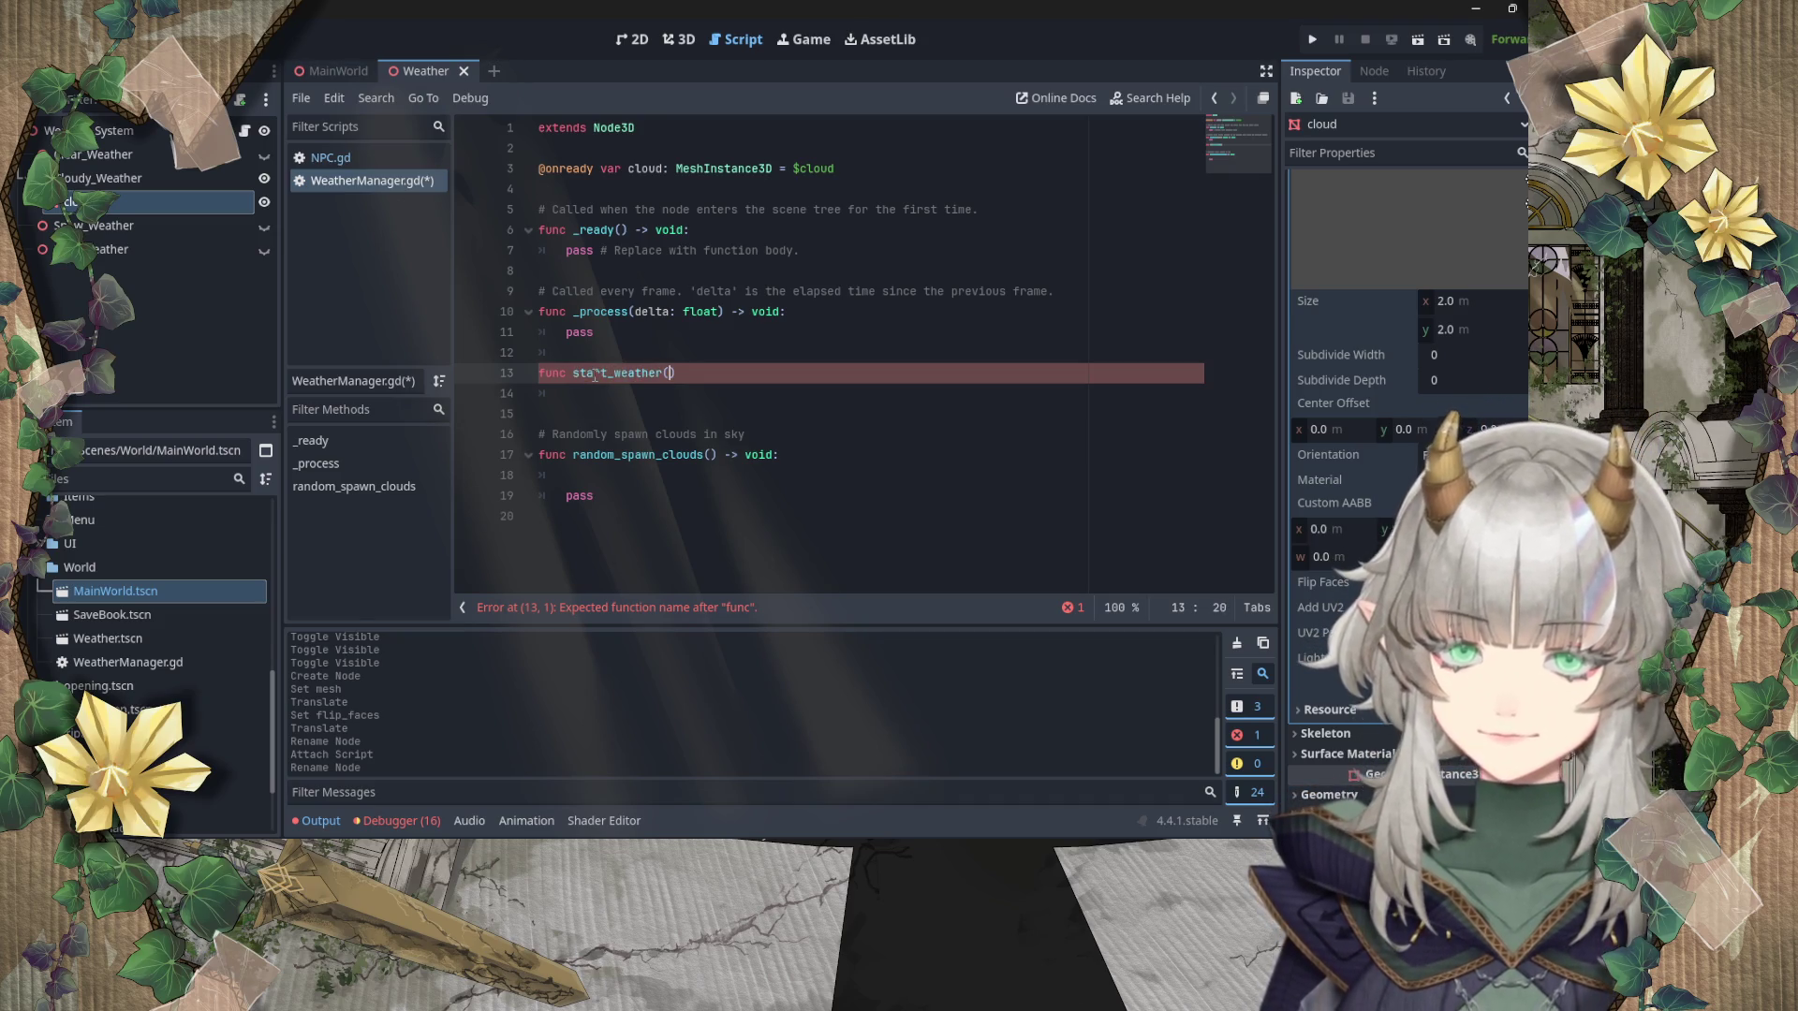
type(")")
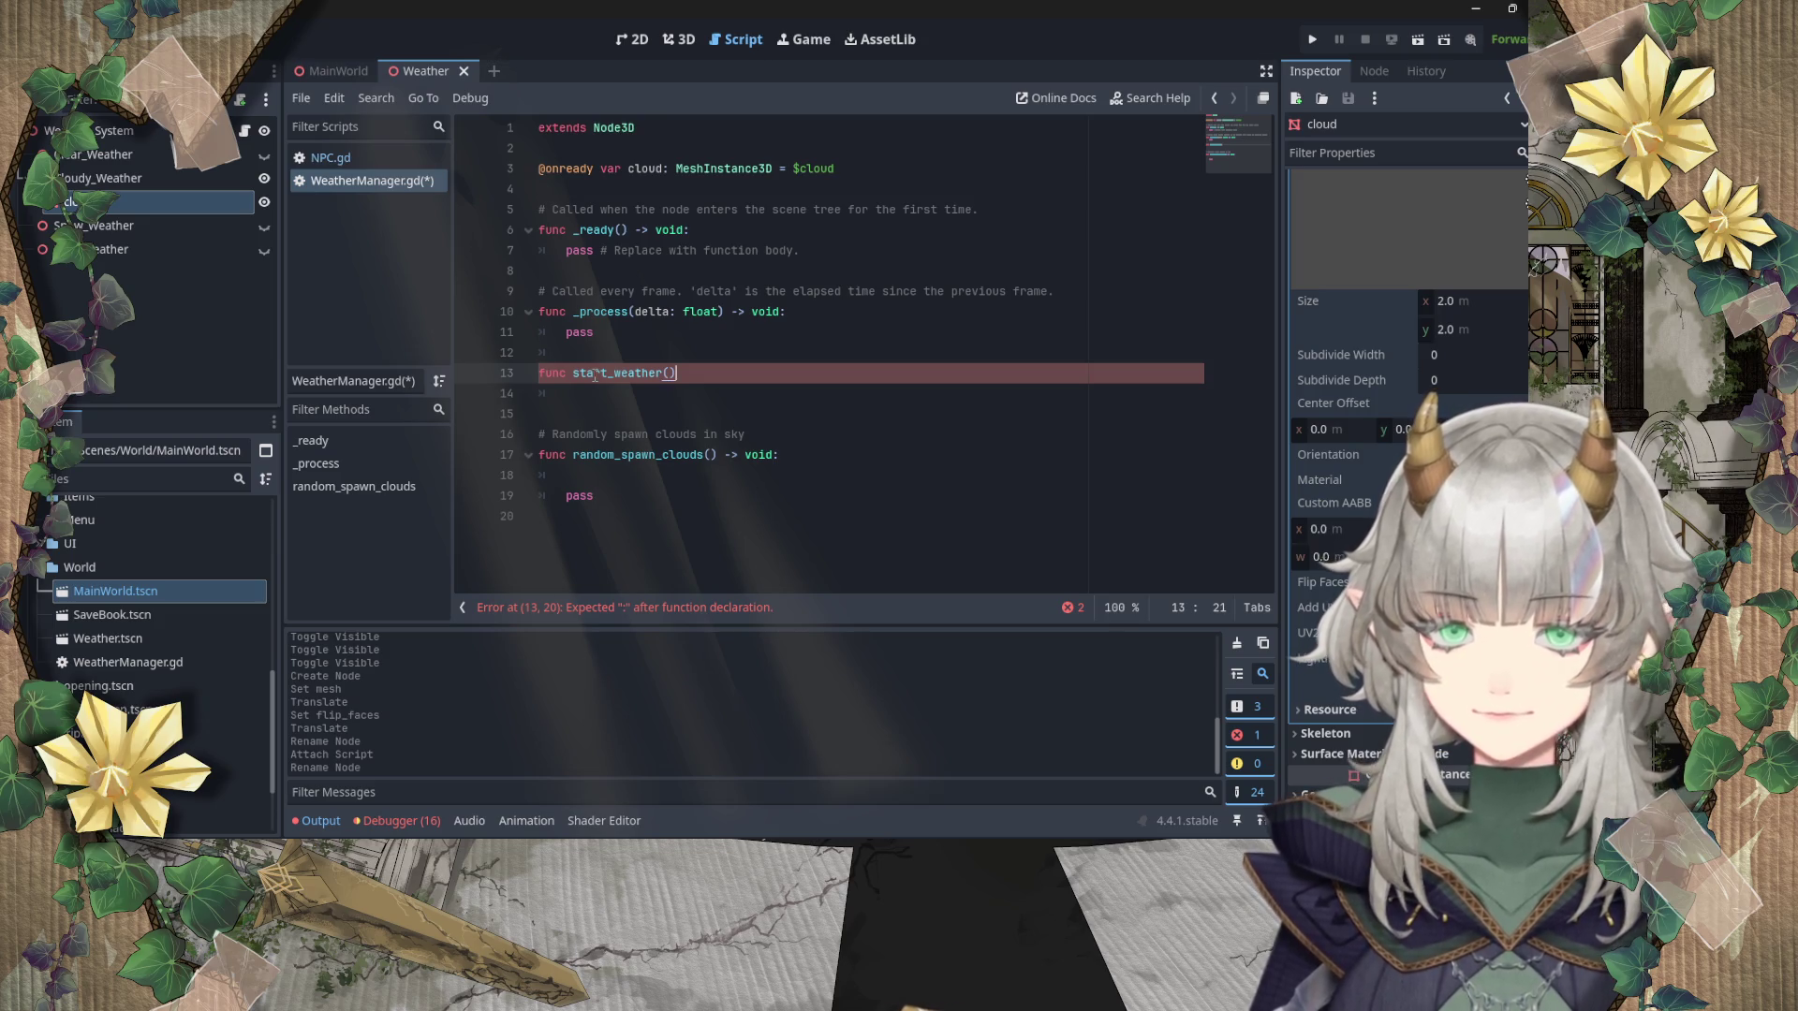
Step: Give start_weather a string weatherName parameter, a -> void return type, and a pass body
key("Left")
type("string n")
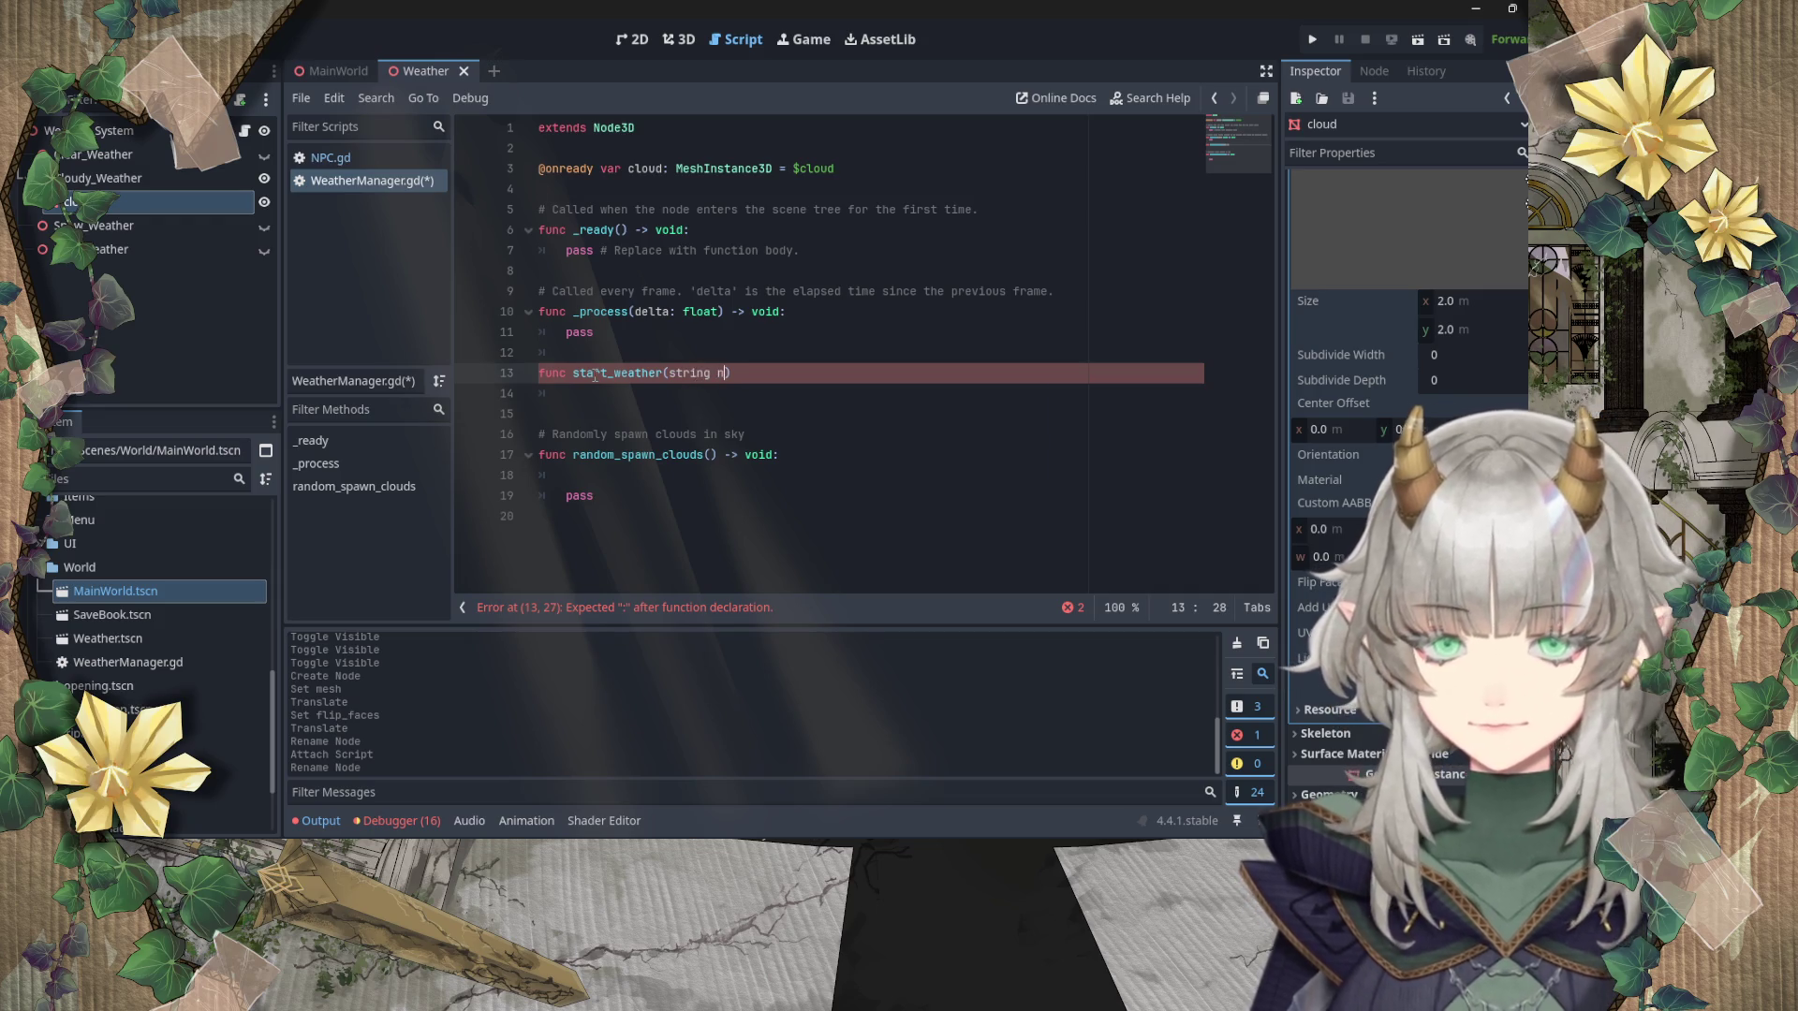
key("BackSpace")
type("weatherName) -> void:")
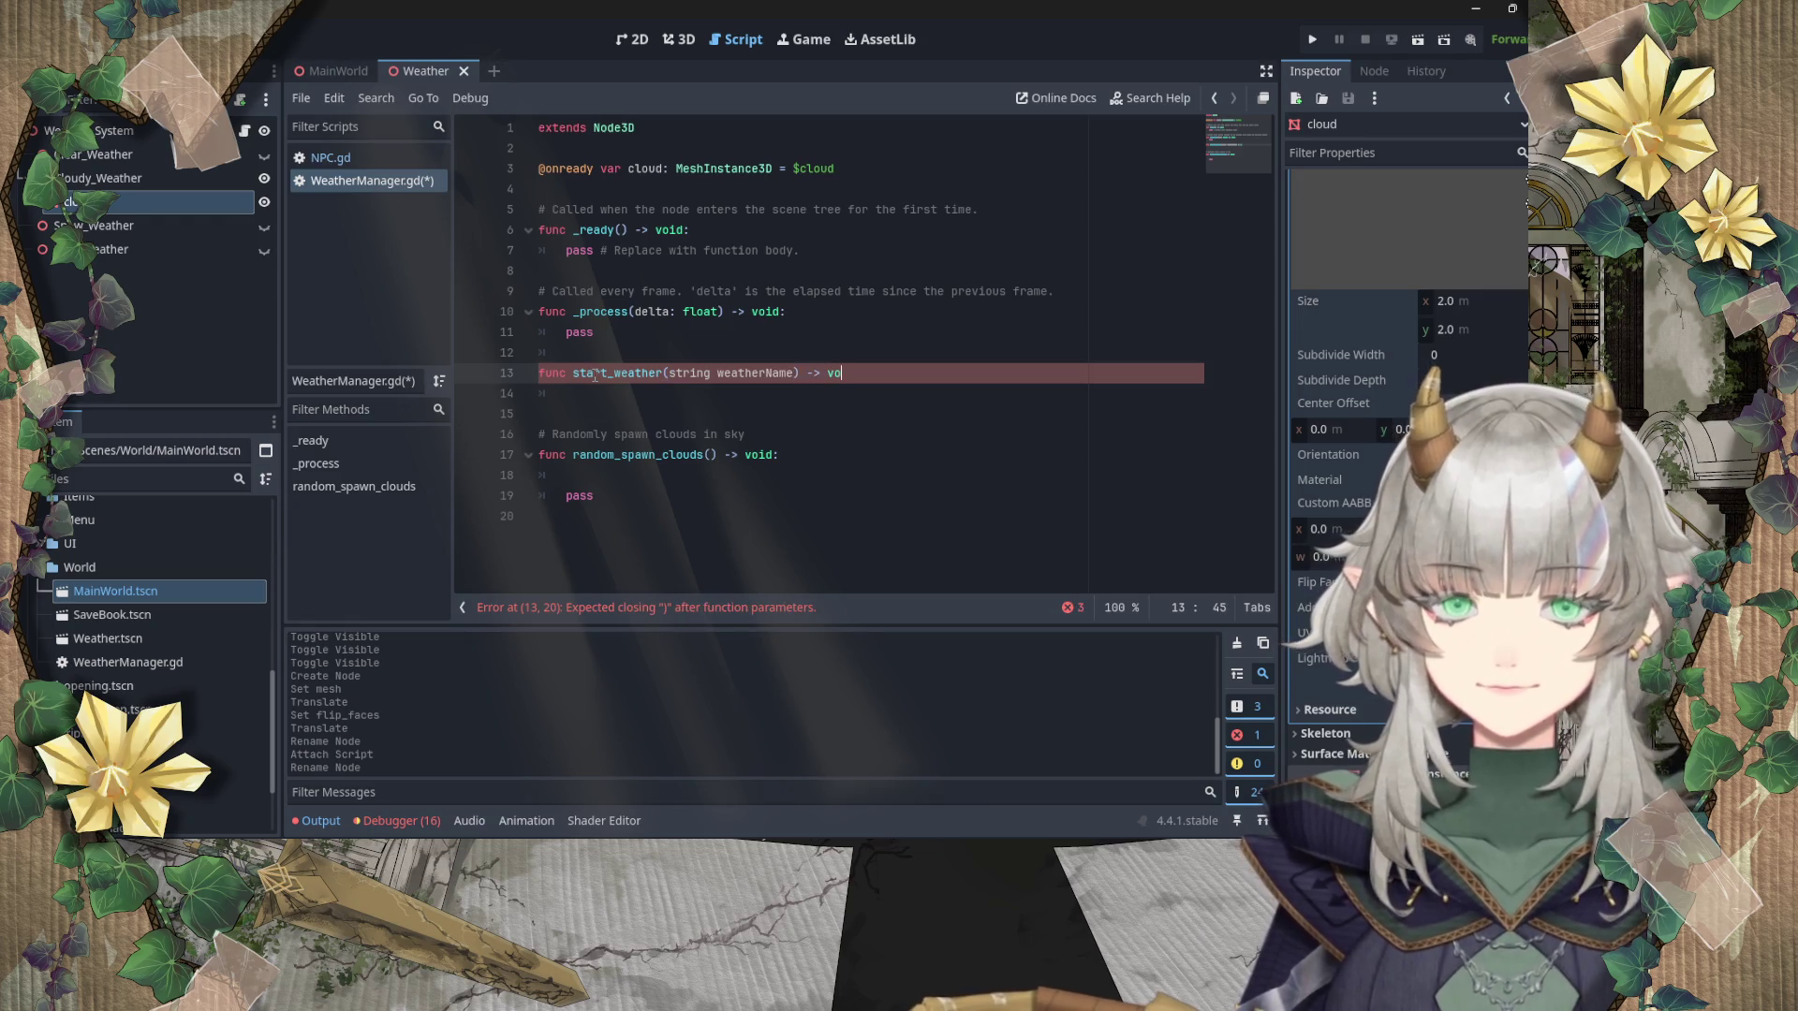
key("Return")
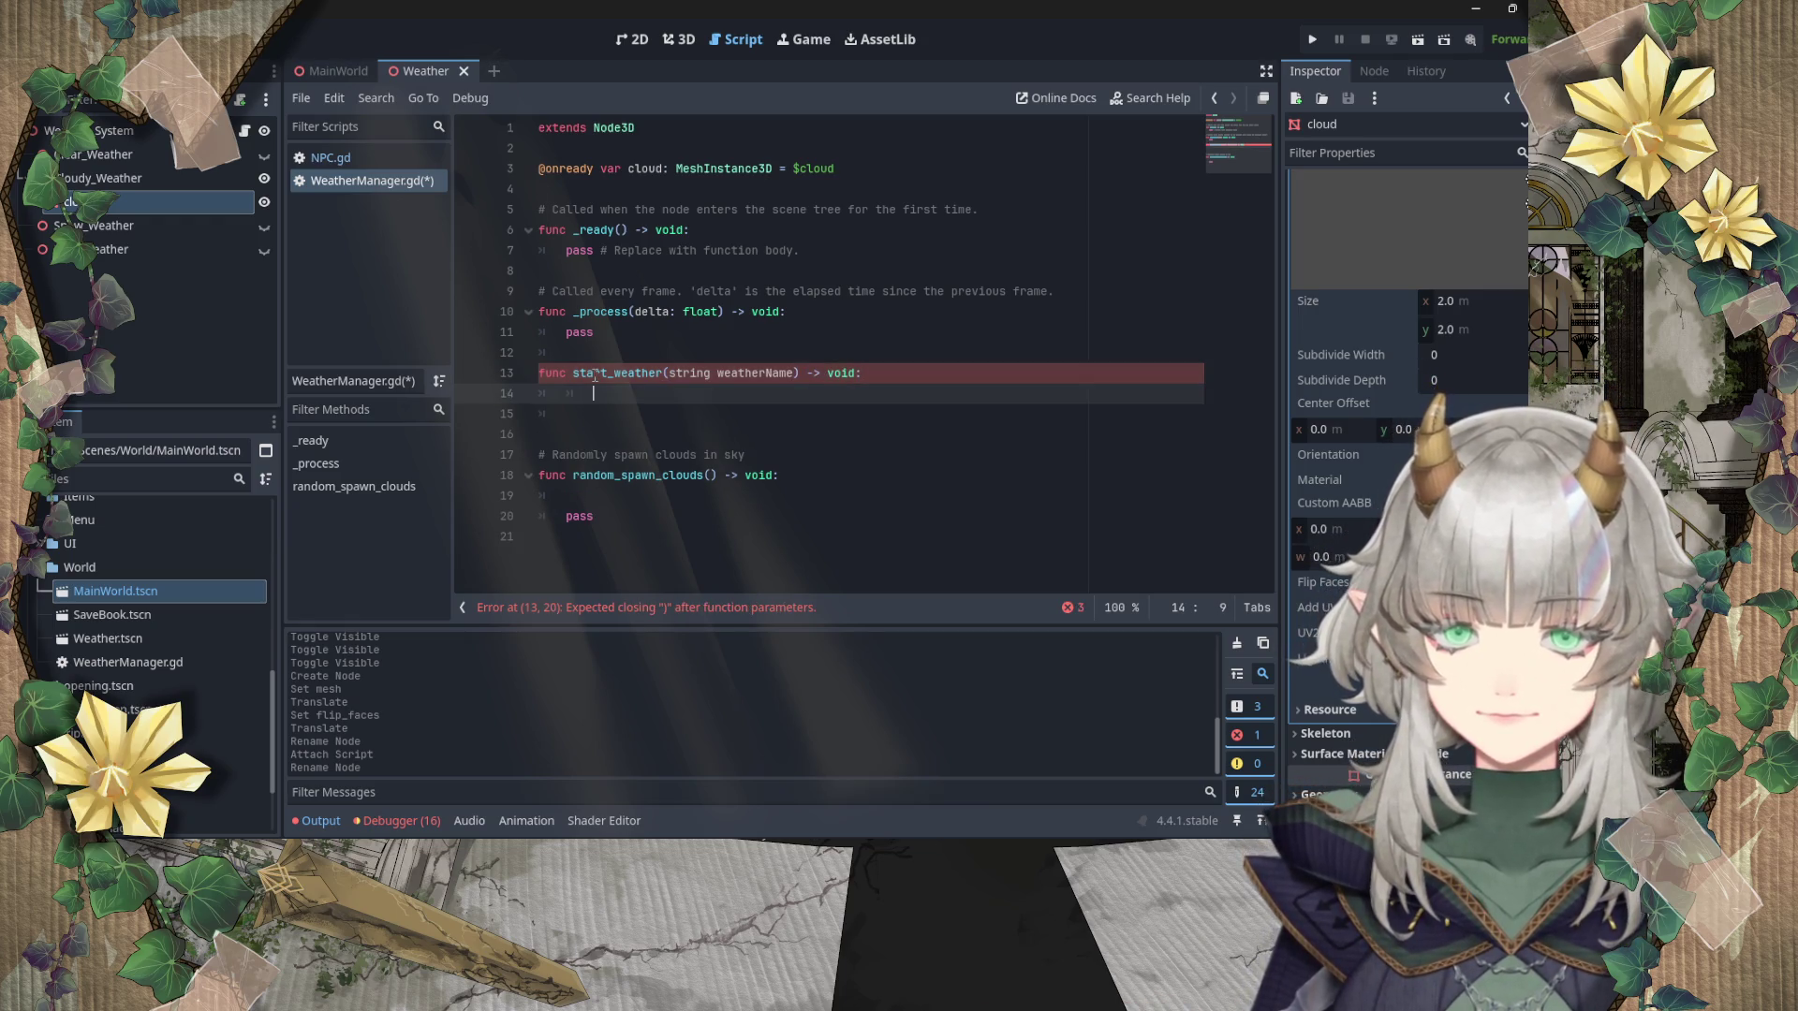
type("pass")
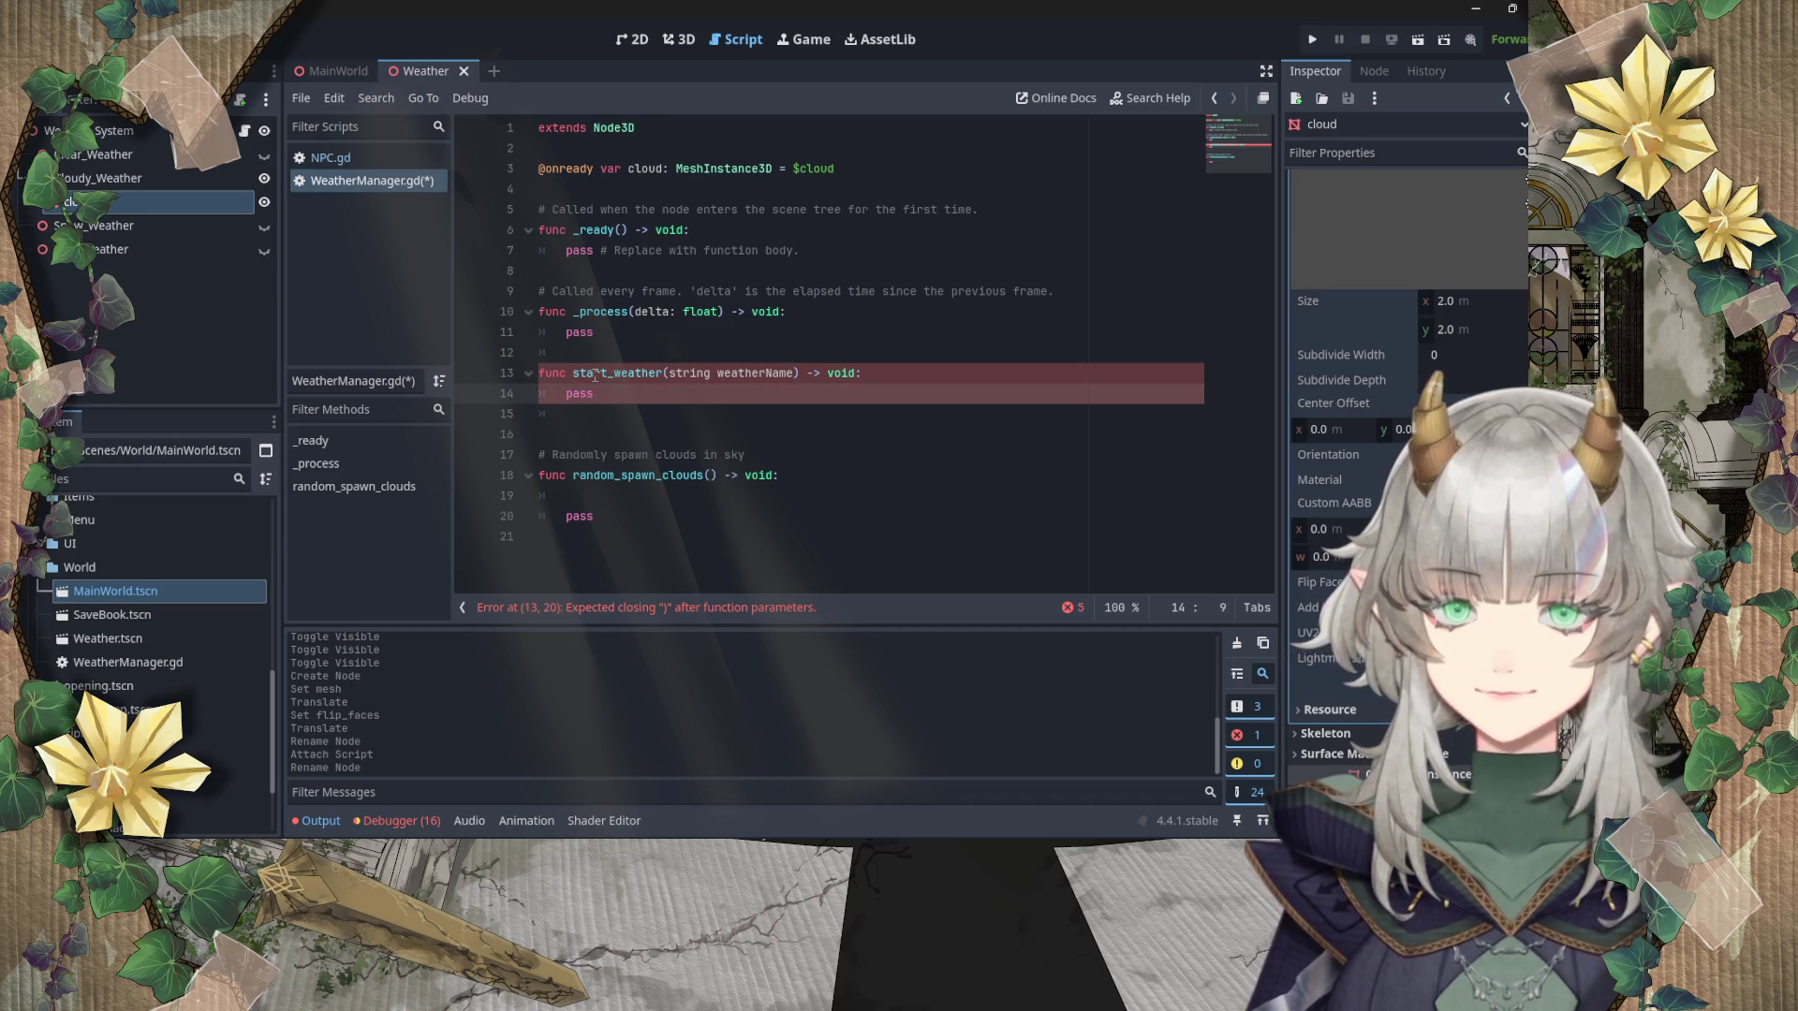
key("Up")
key("Up")
key("Up")
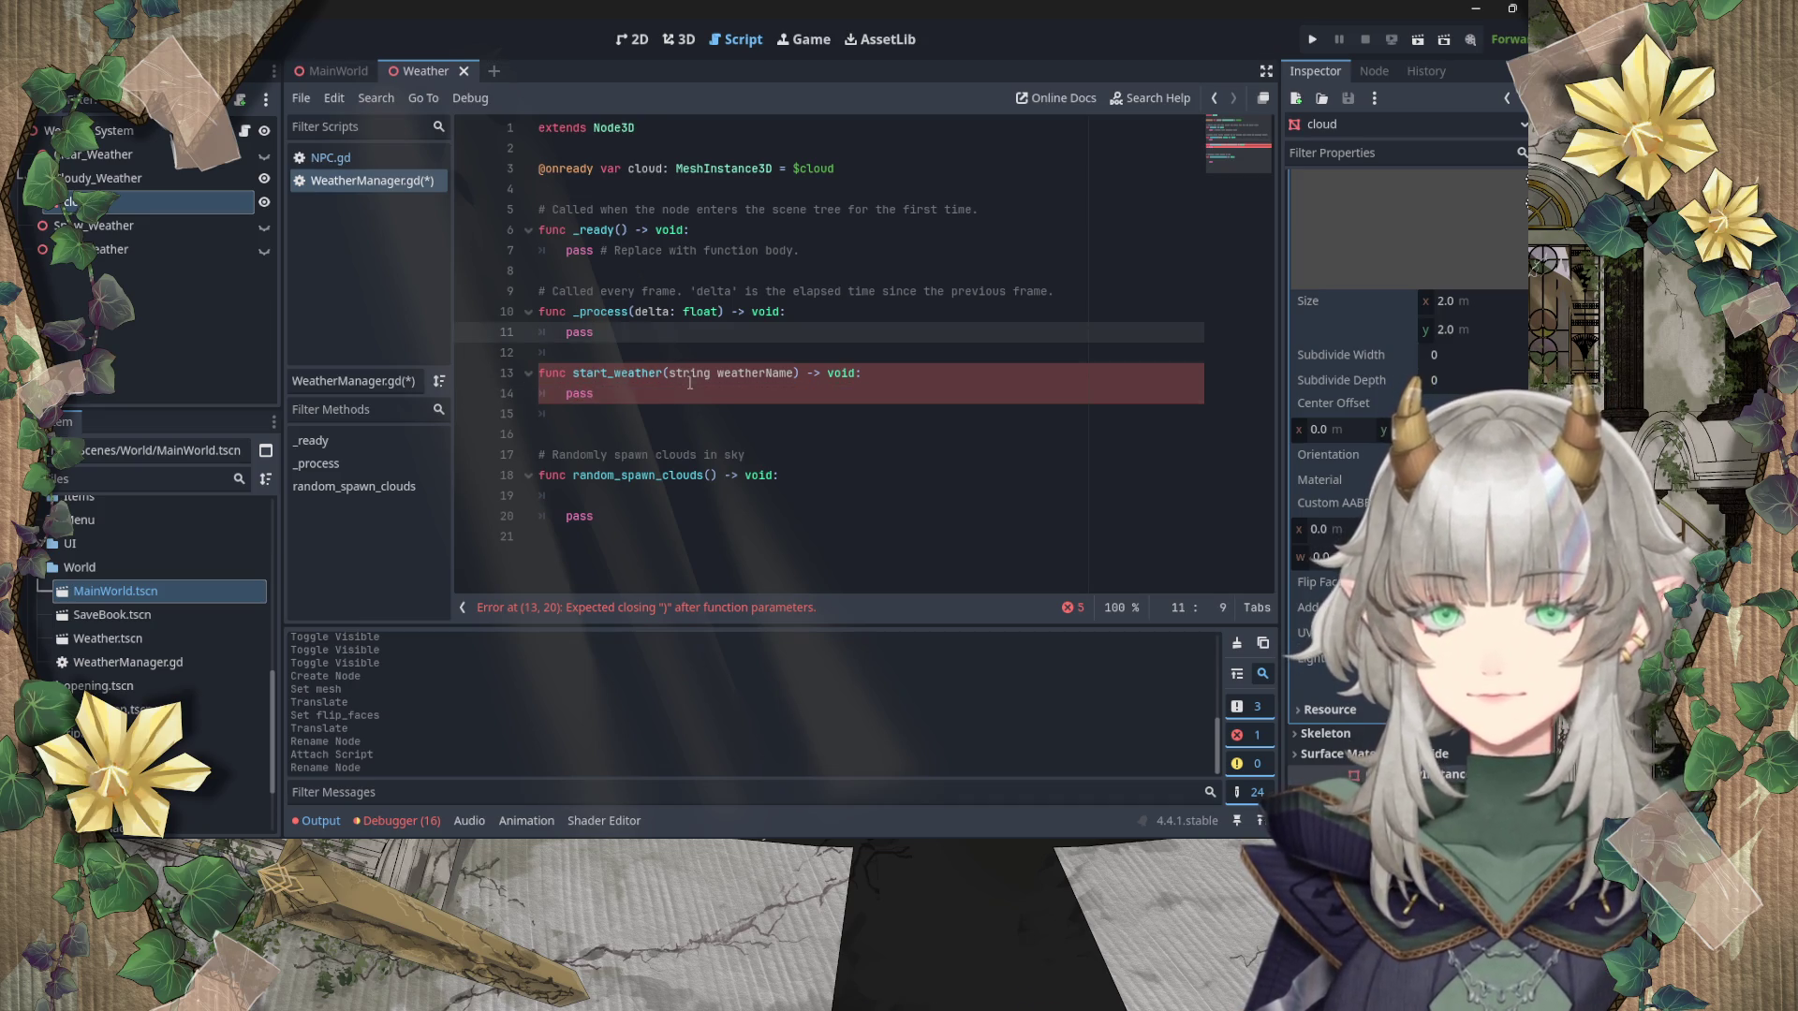
left_click(707, 377)
type(":")
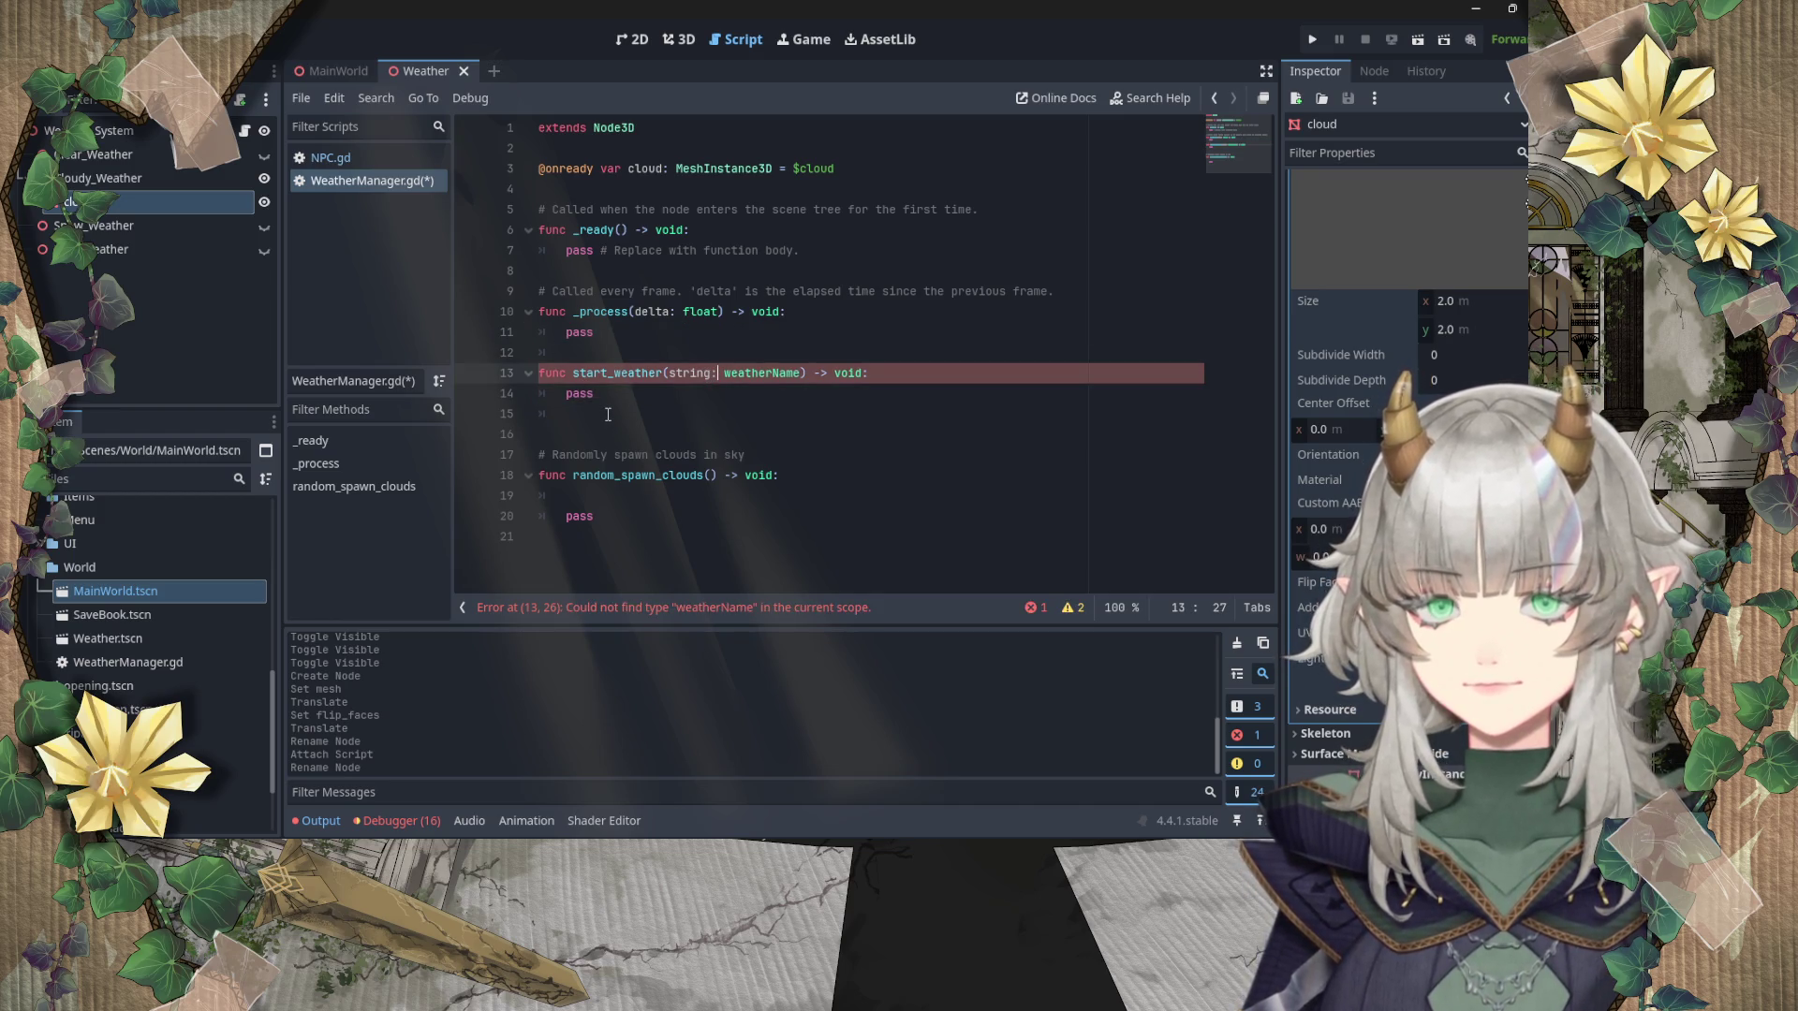
Step: Reorder the start_weather parameter so it reads weatherName: string
double_click(769, 374)
double_click(690, 373)
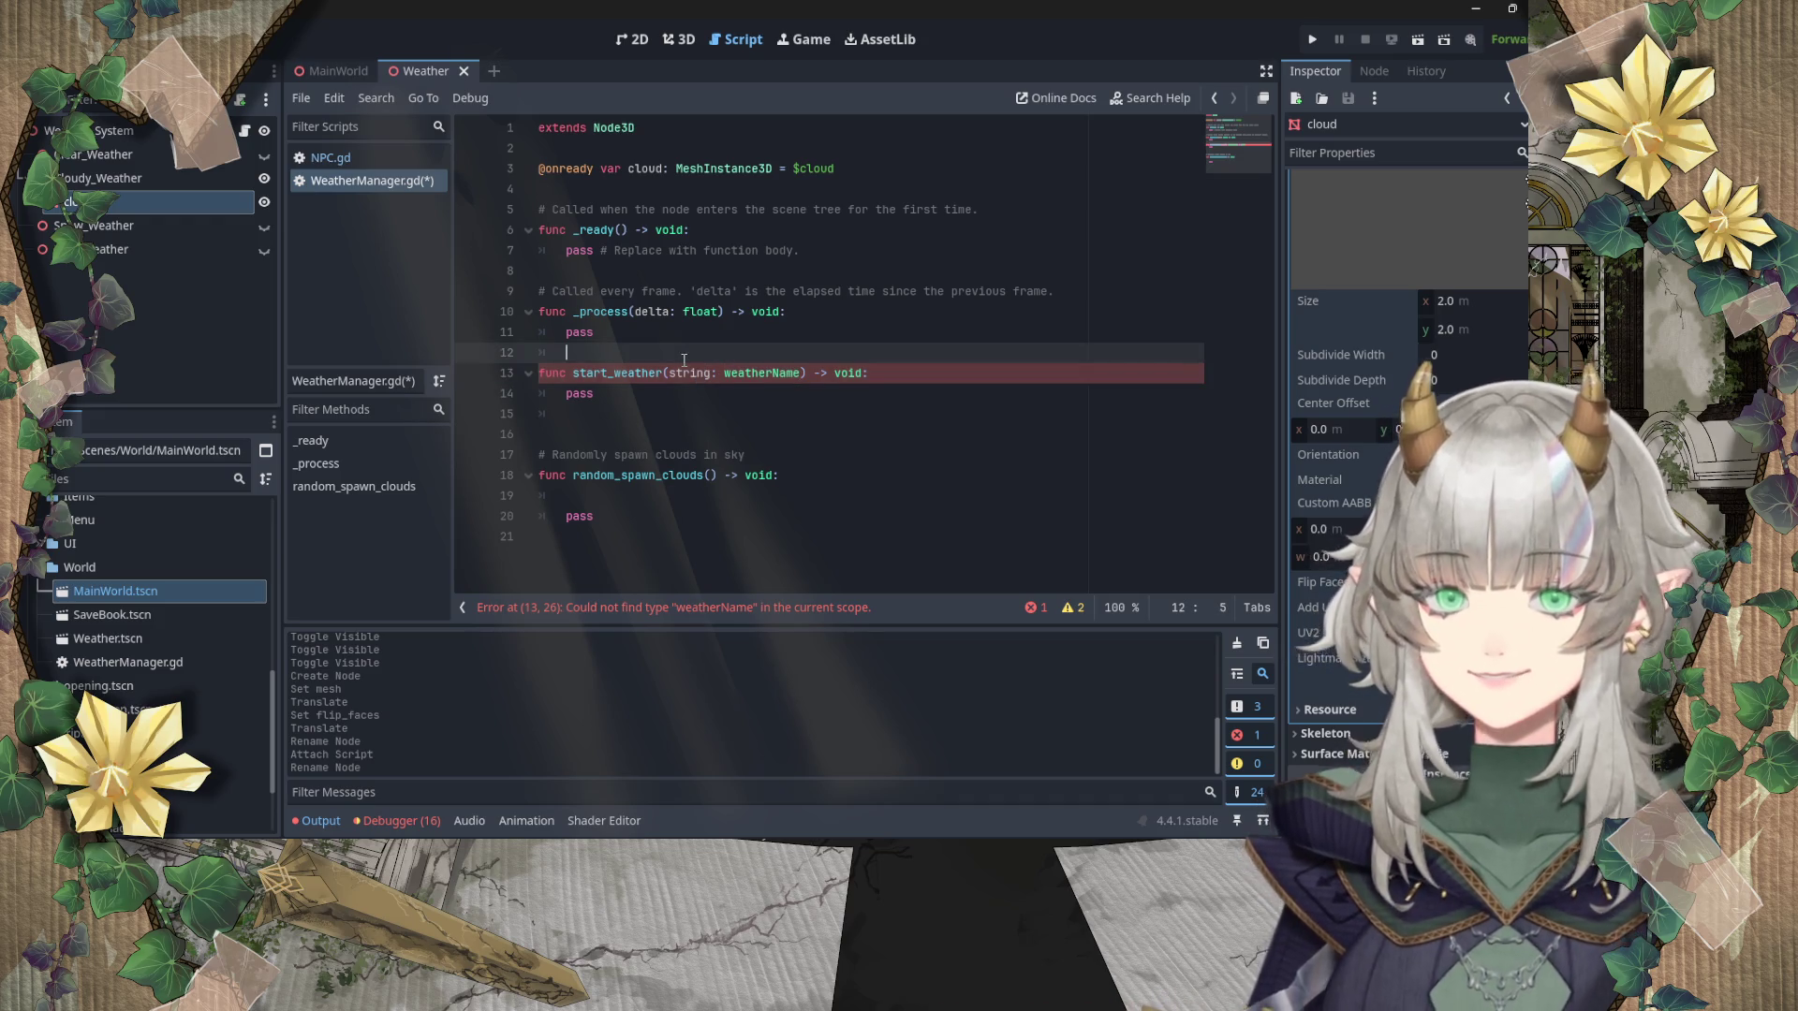
type("weatherName")
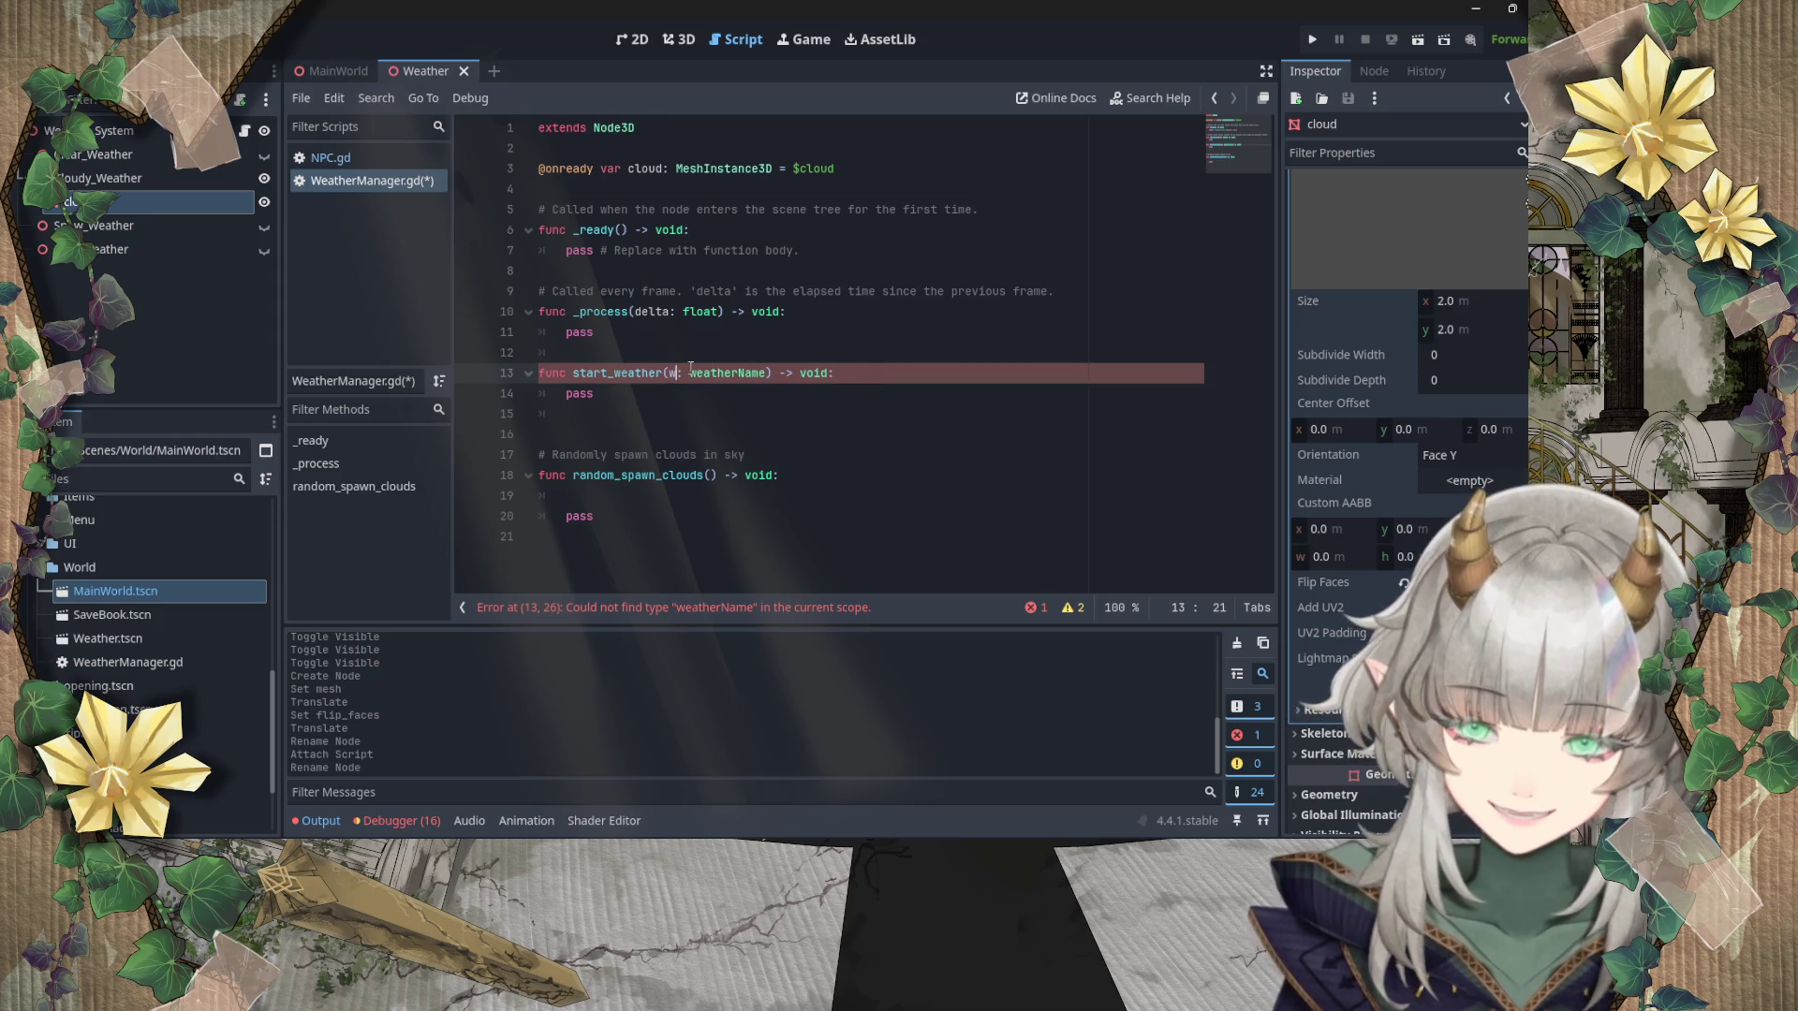
double_click(798, 373)
type("string")
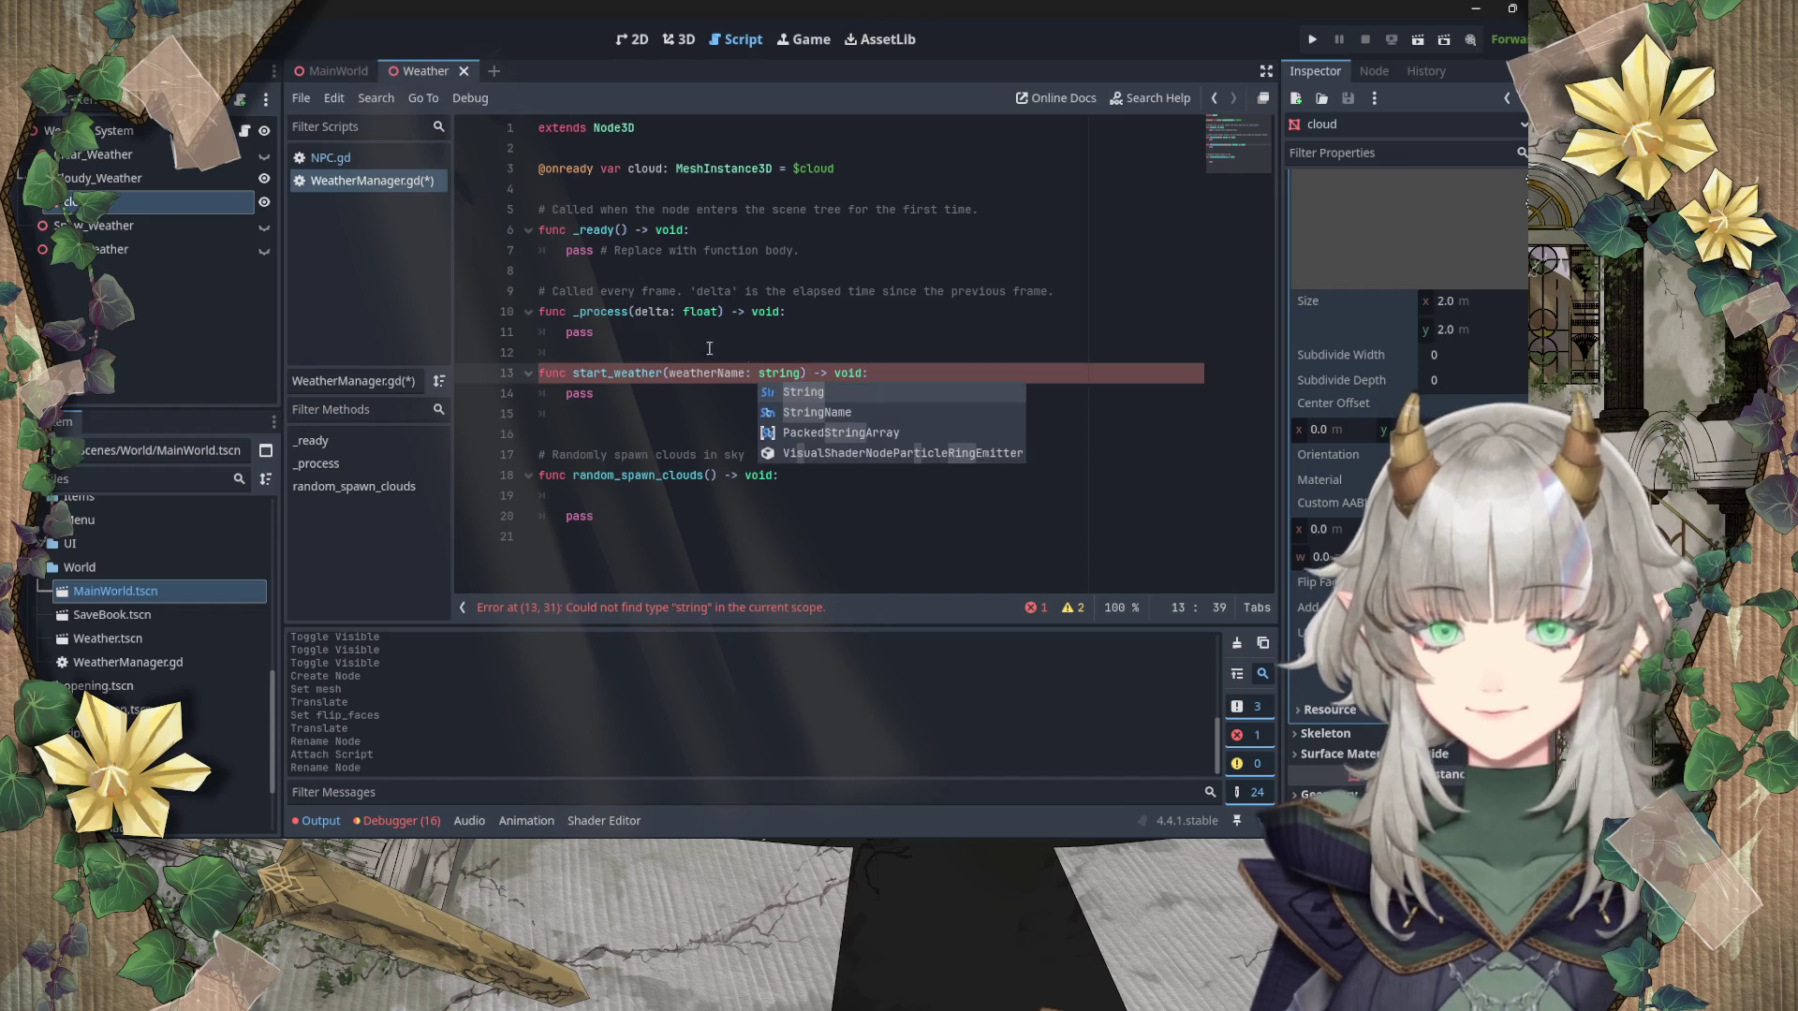
left_click(660, 406)
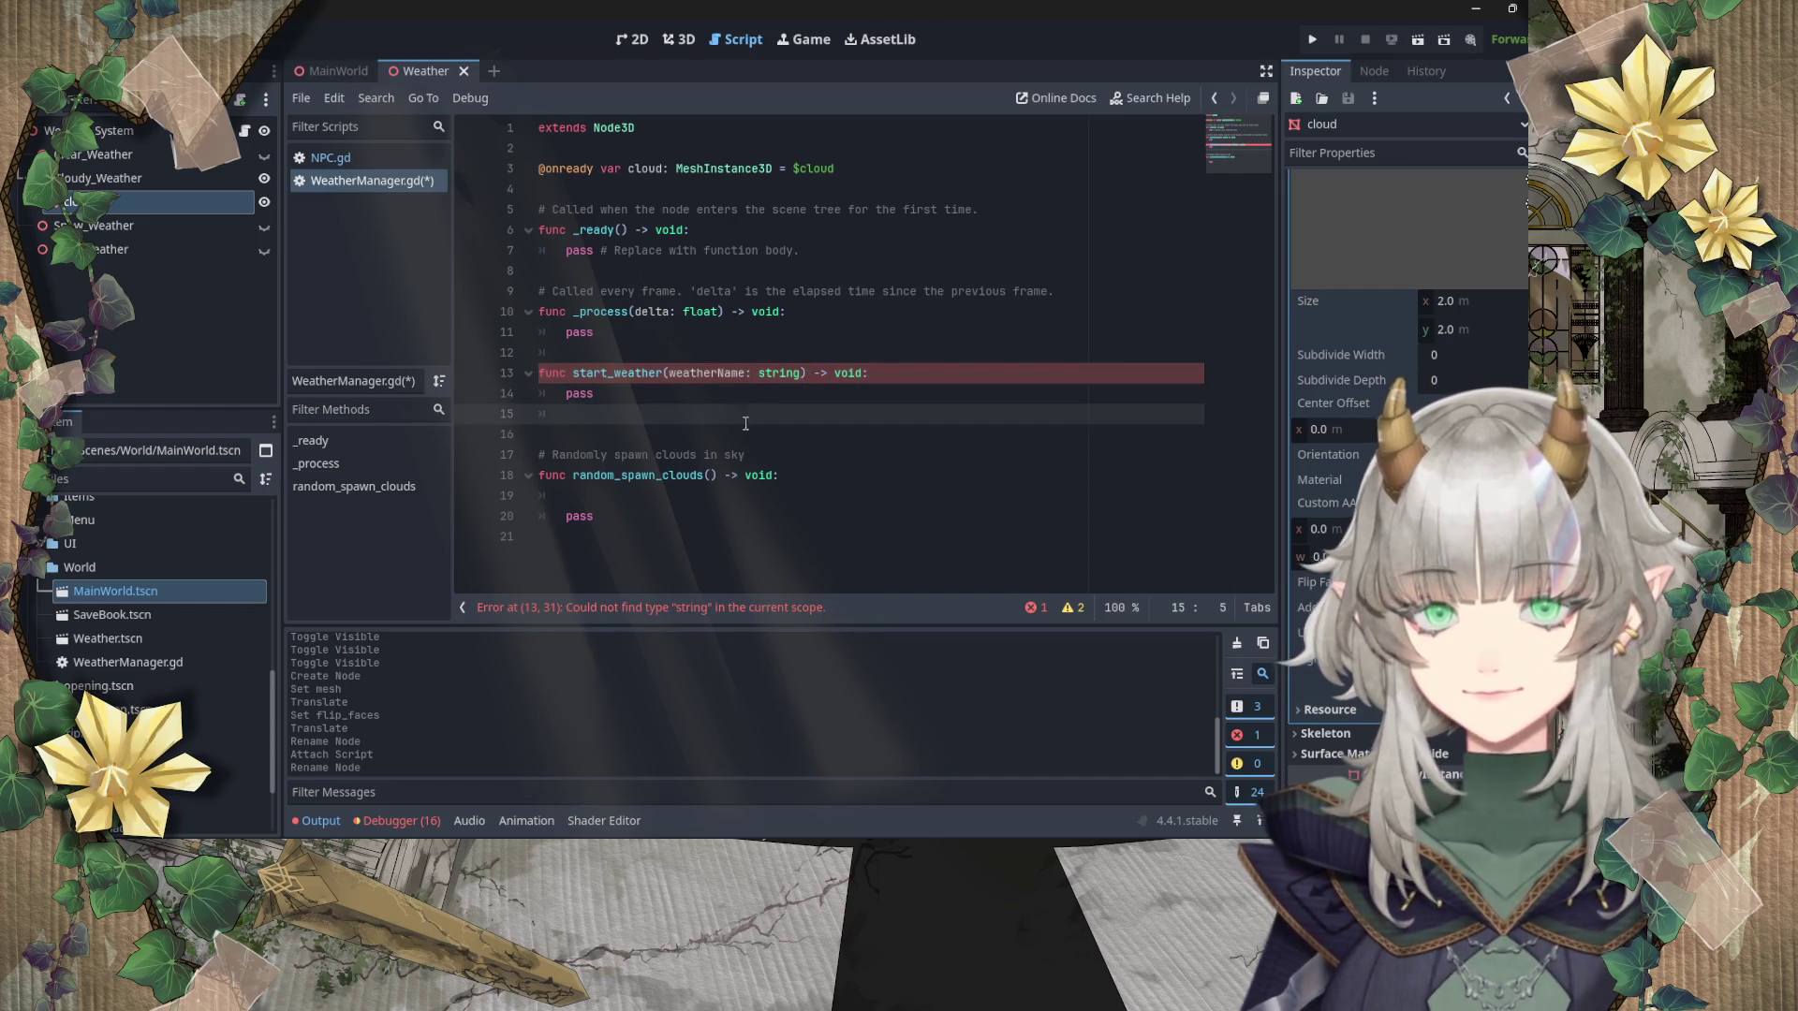
Step: Try the type any, then retype the parameter type as String to clear the error
left_click(779, 373)
double_click(781, 373)
type("any")
left_click(728, 340)
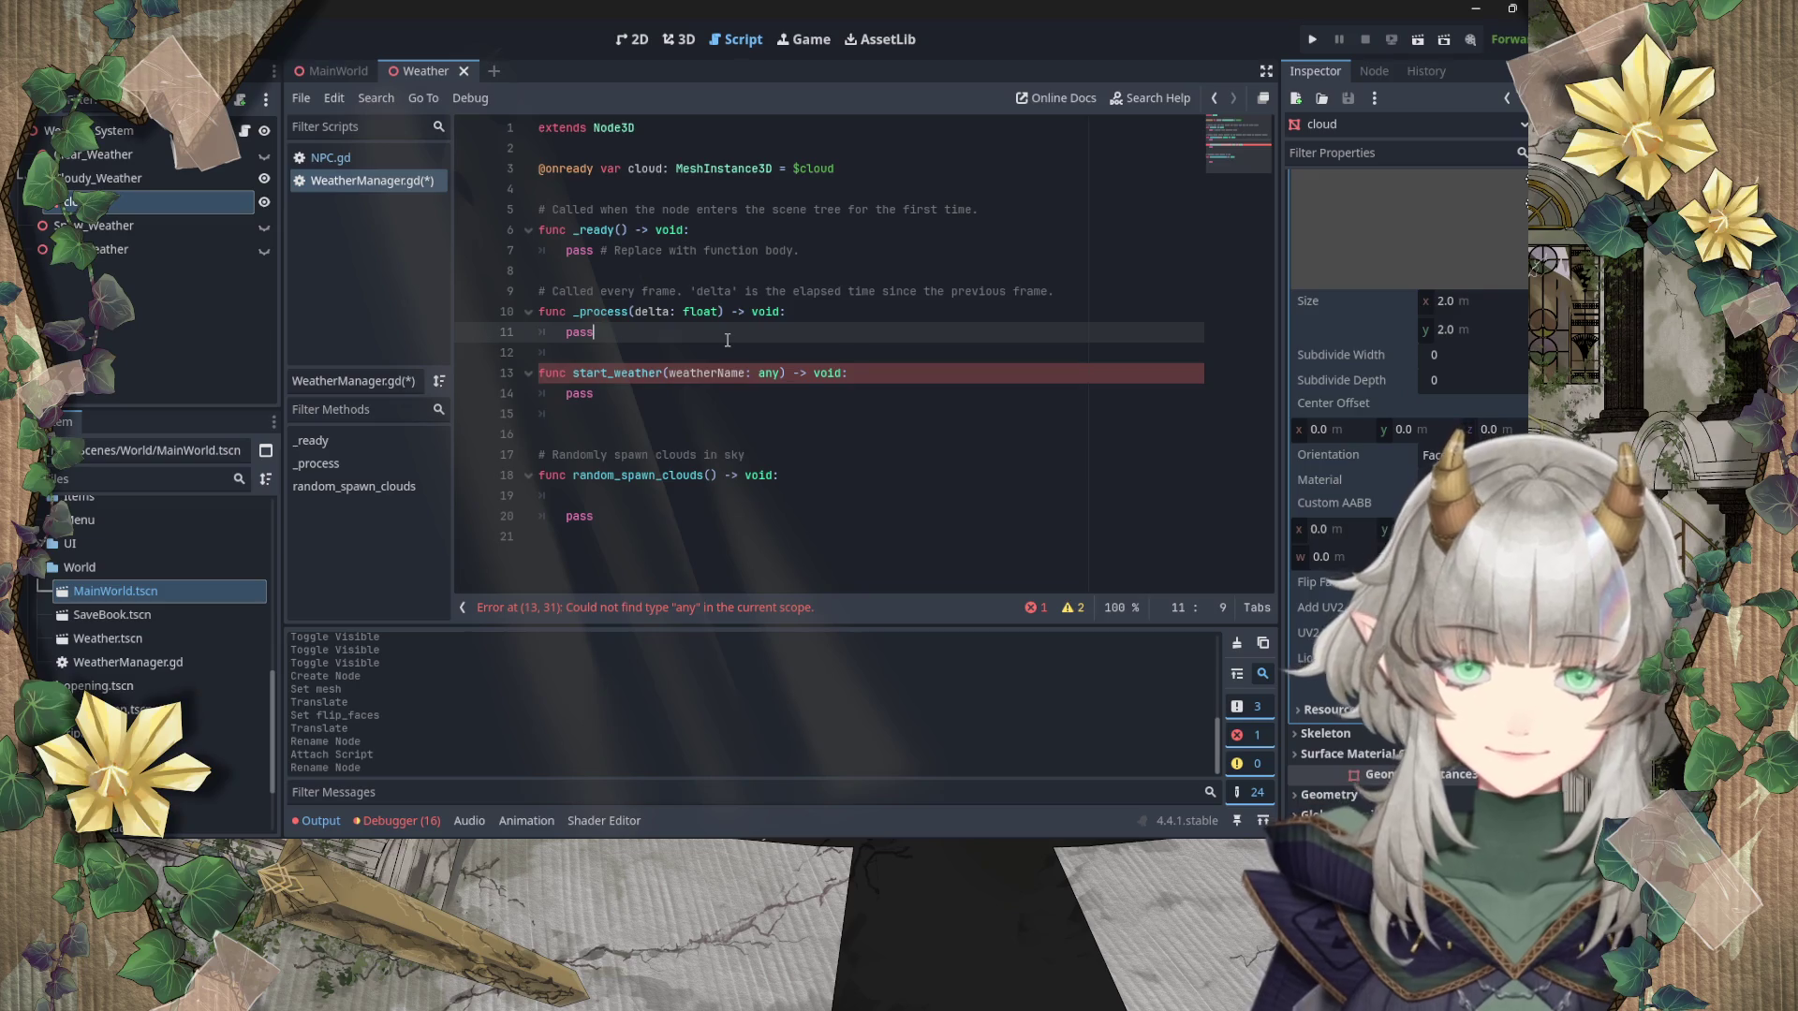
double_click(769, 372)
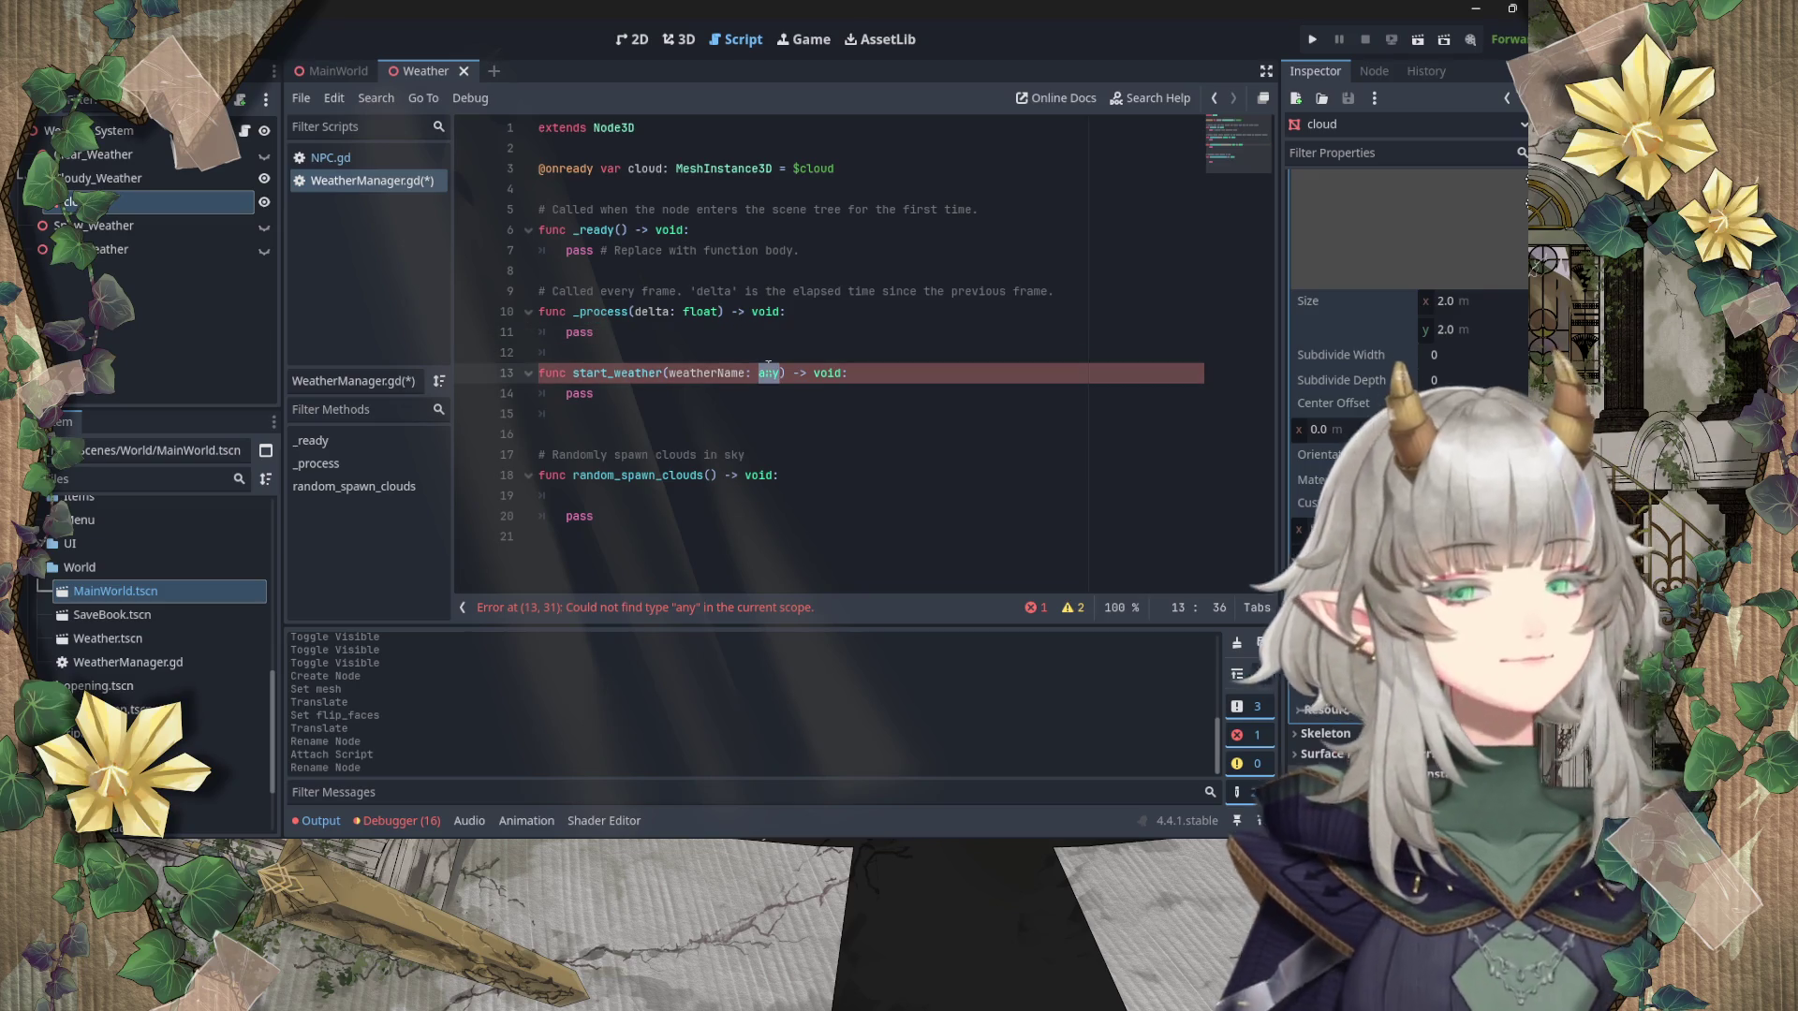
left_click(716, 333)
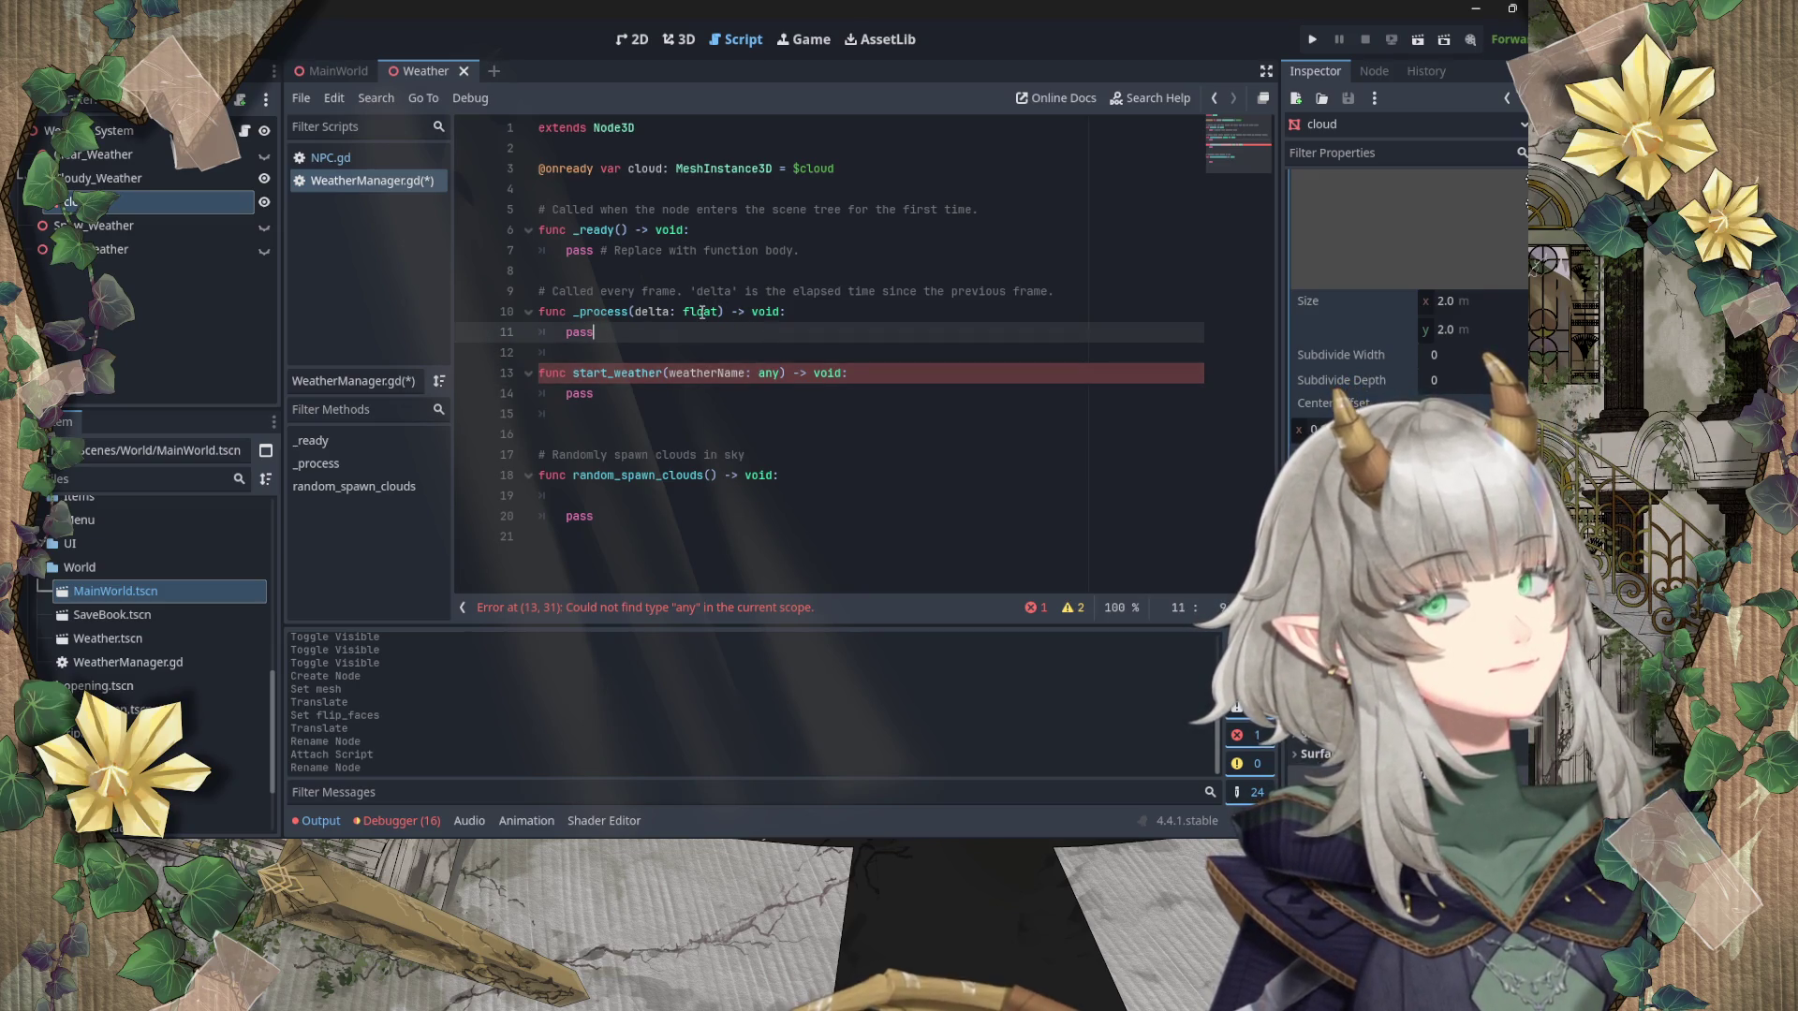
double_click(769, 373)
type("string")
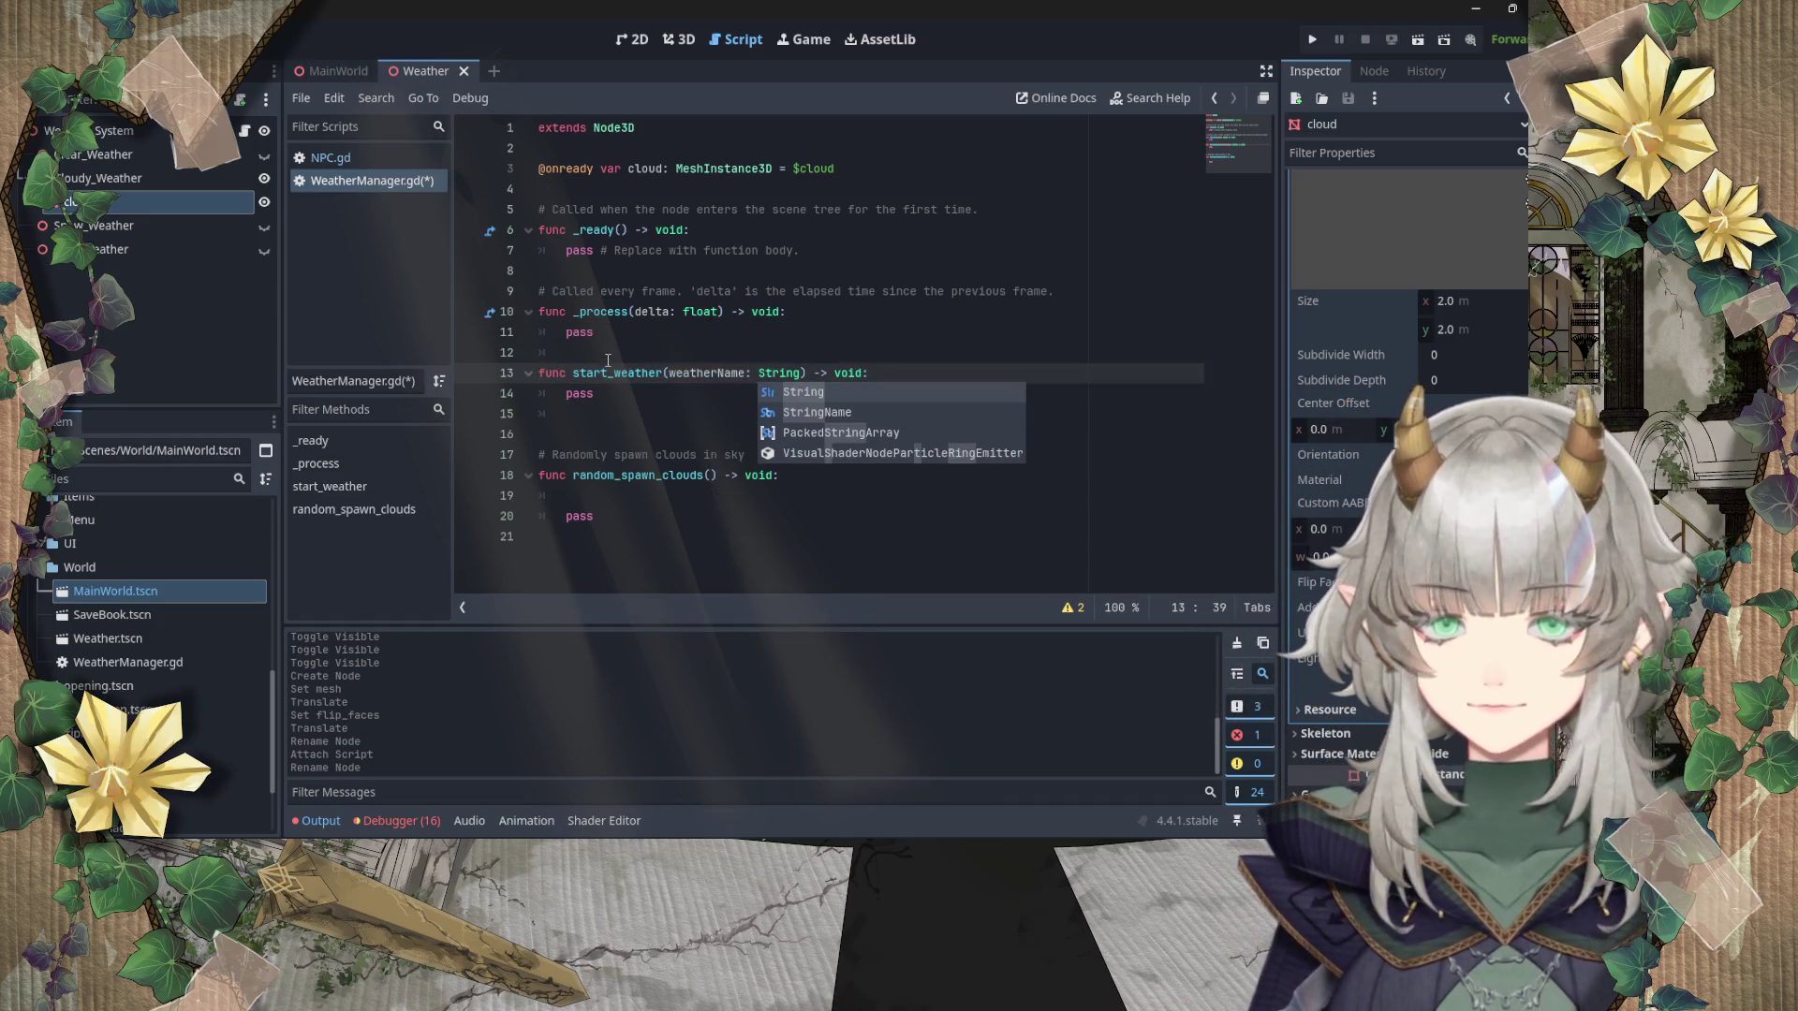
left_click(592, 432)
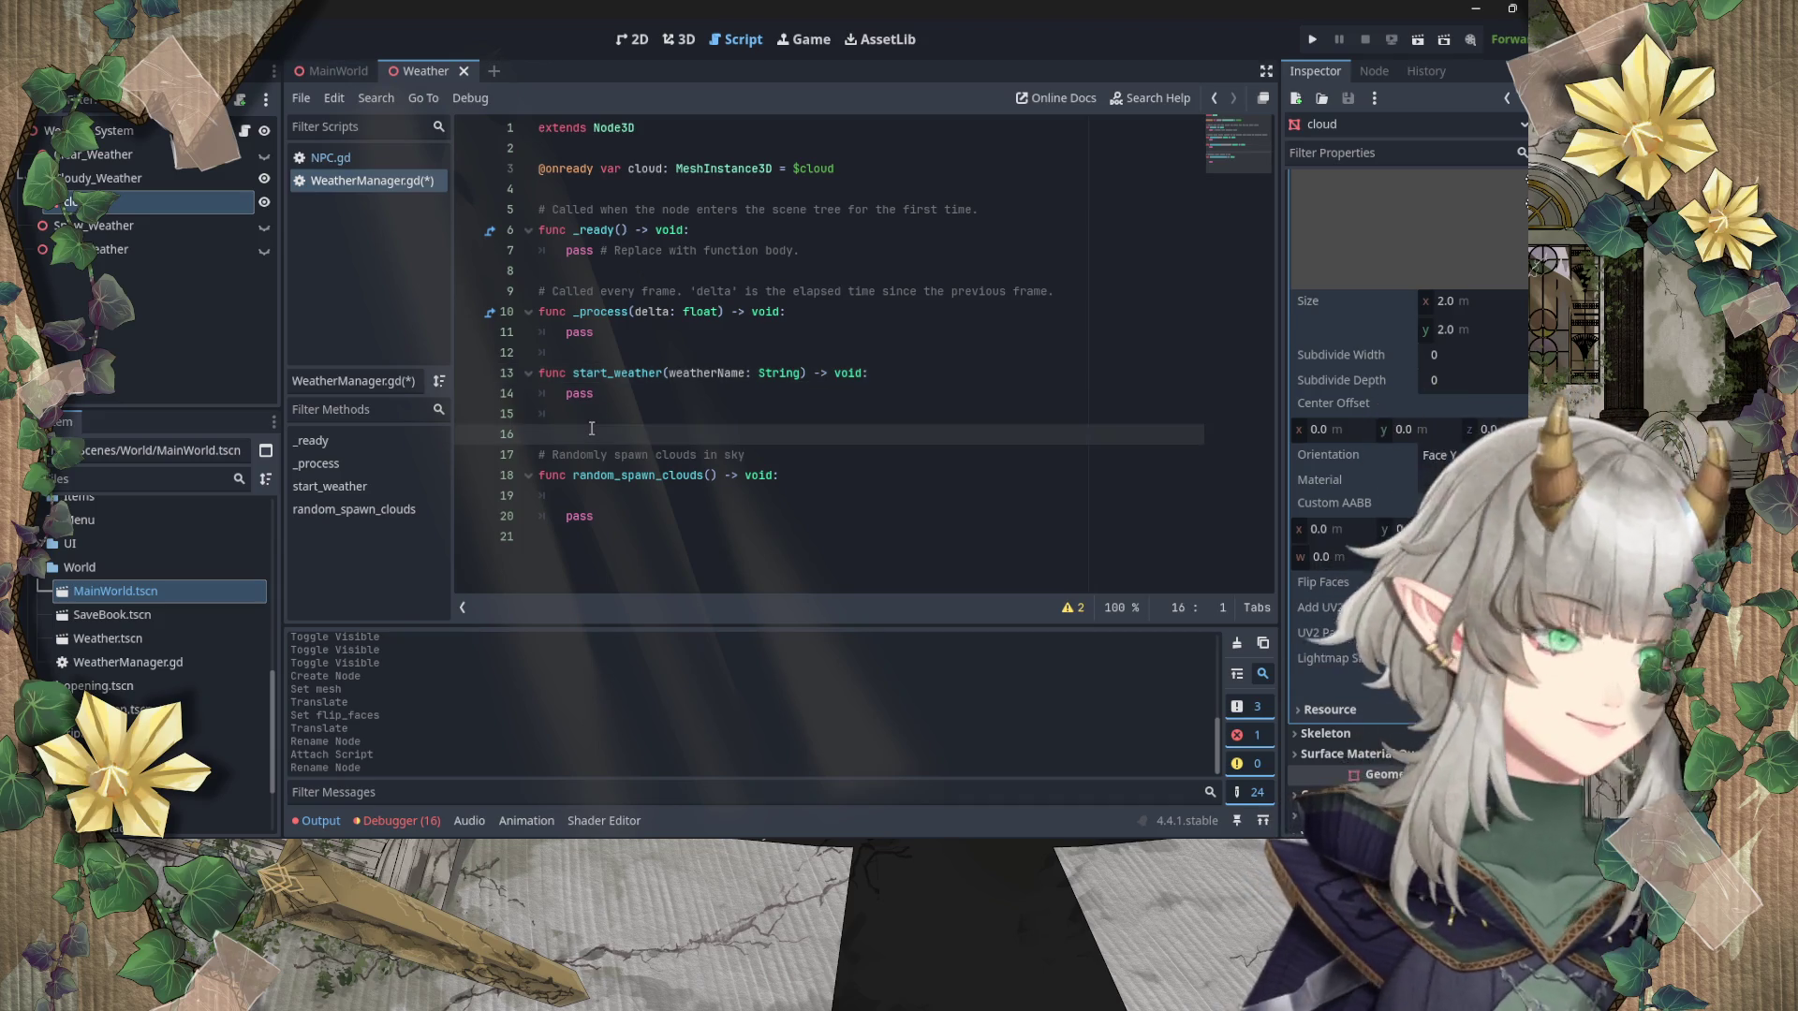
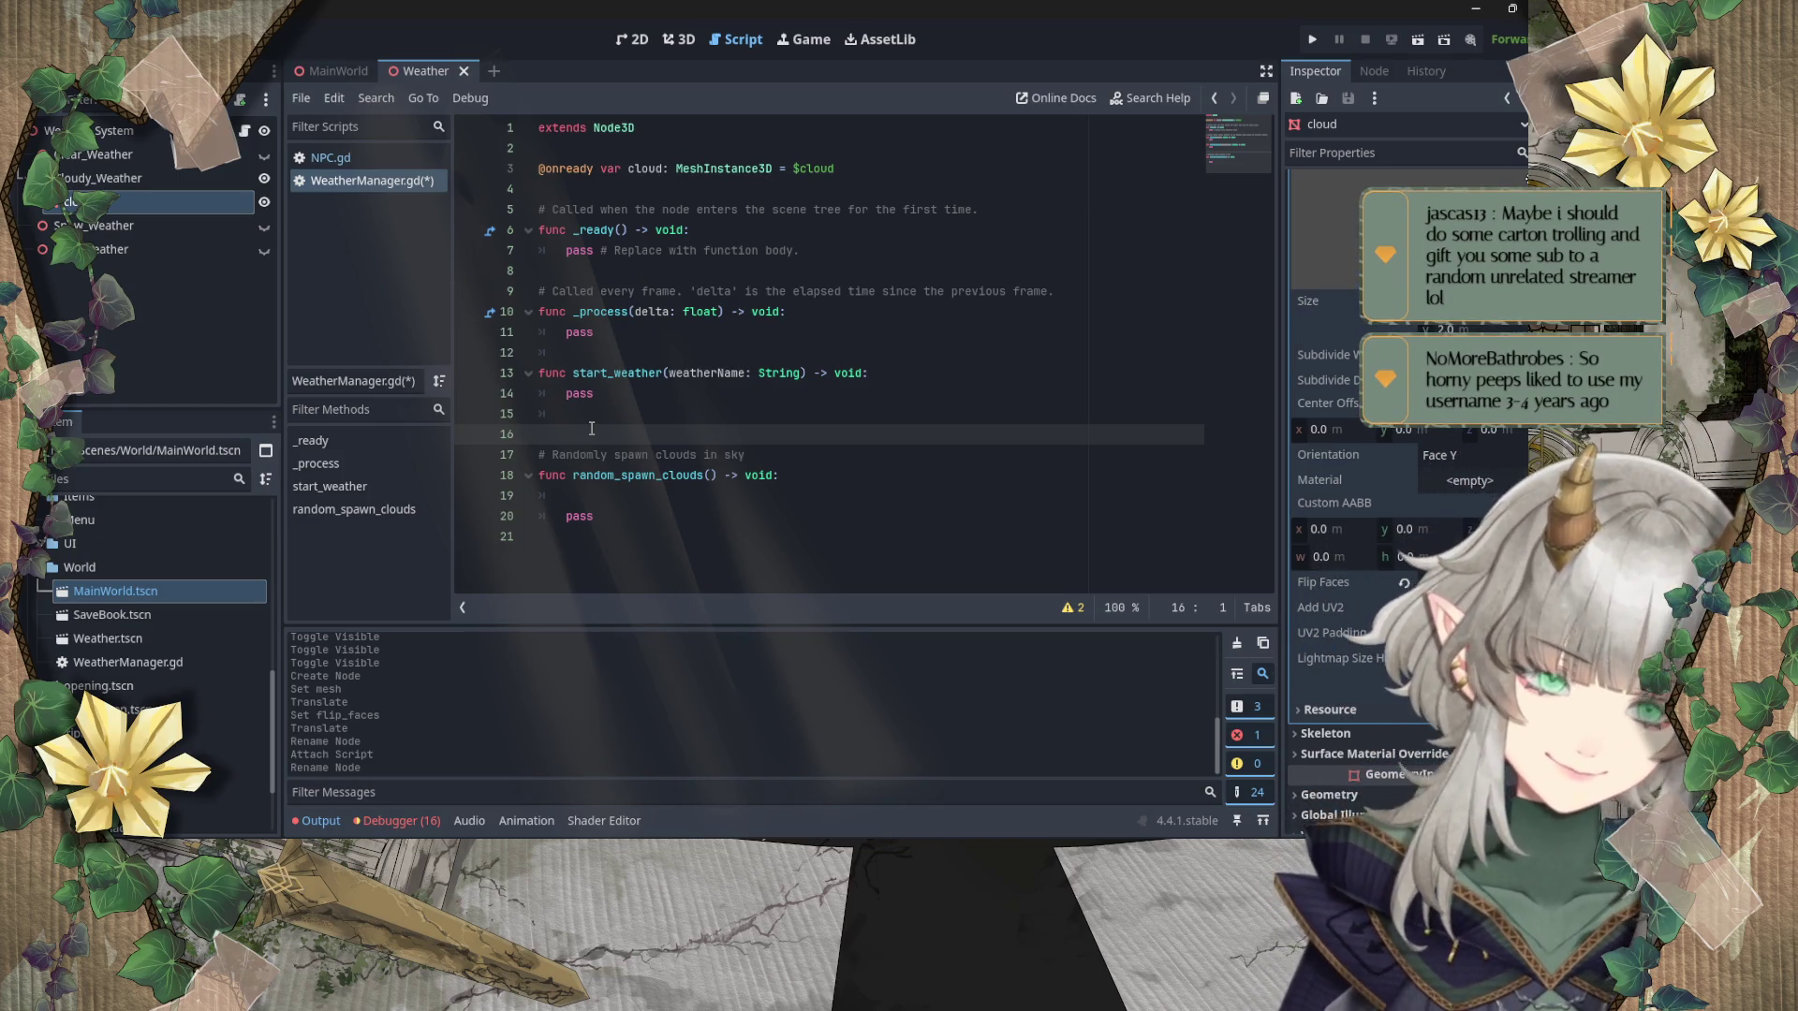
Step: Insert blank lines at line 16 and begin the switch_weather(weatherName : String) -> void declaration
key("Return")
key("Up")
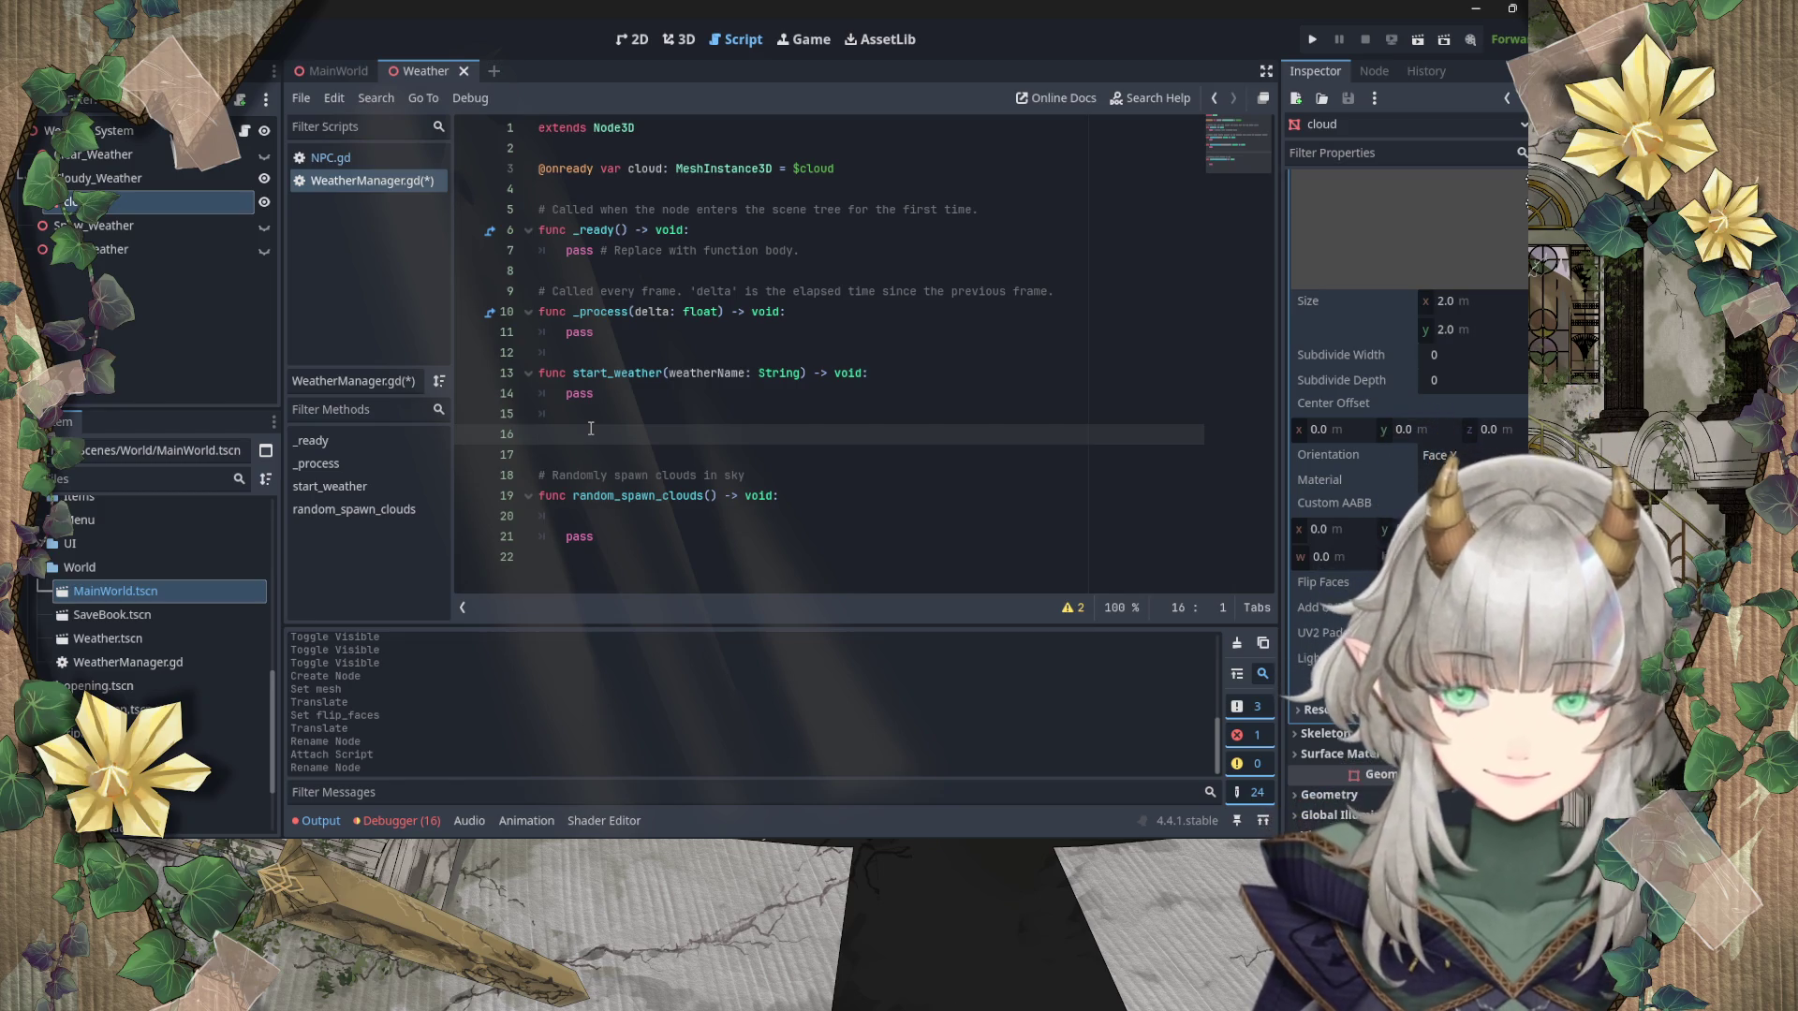
type("func ")
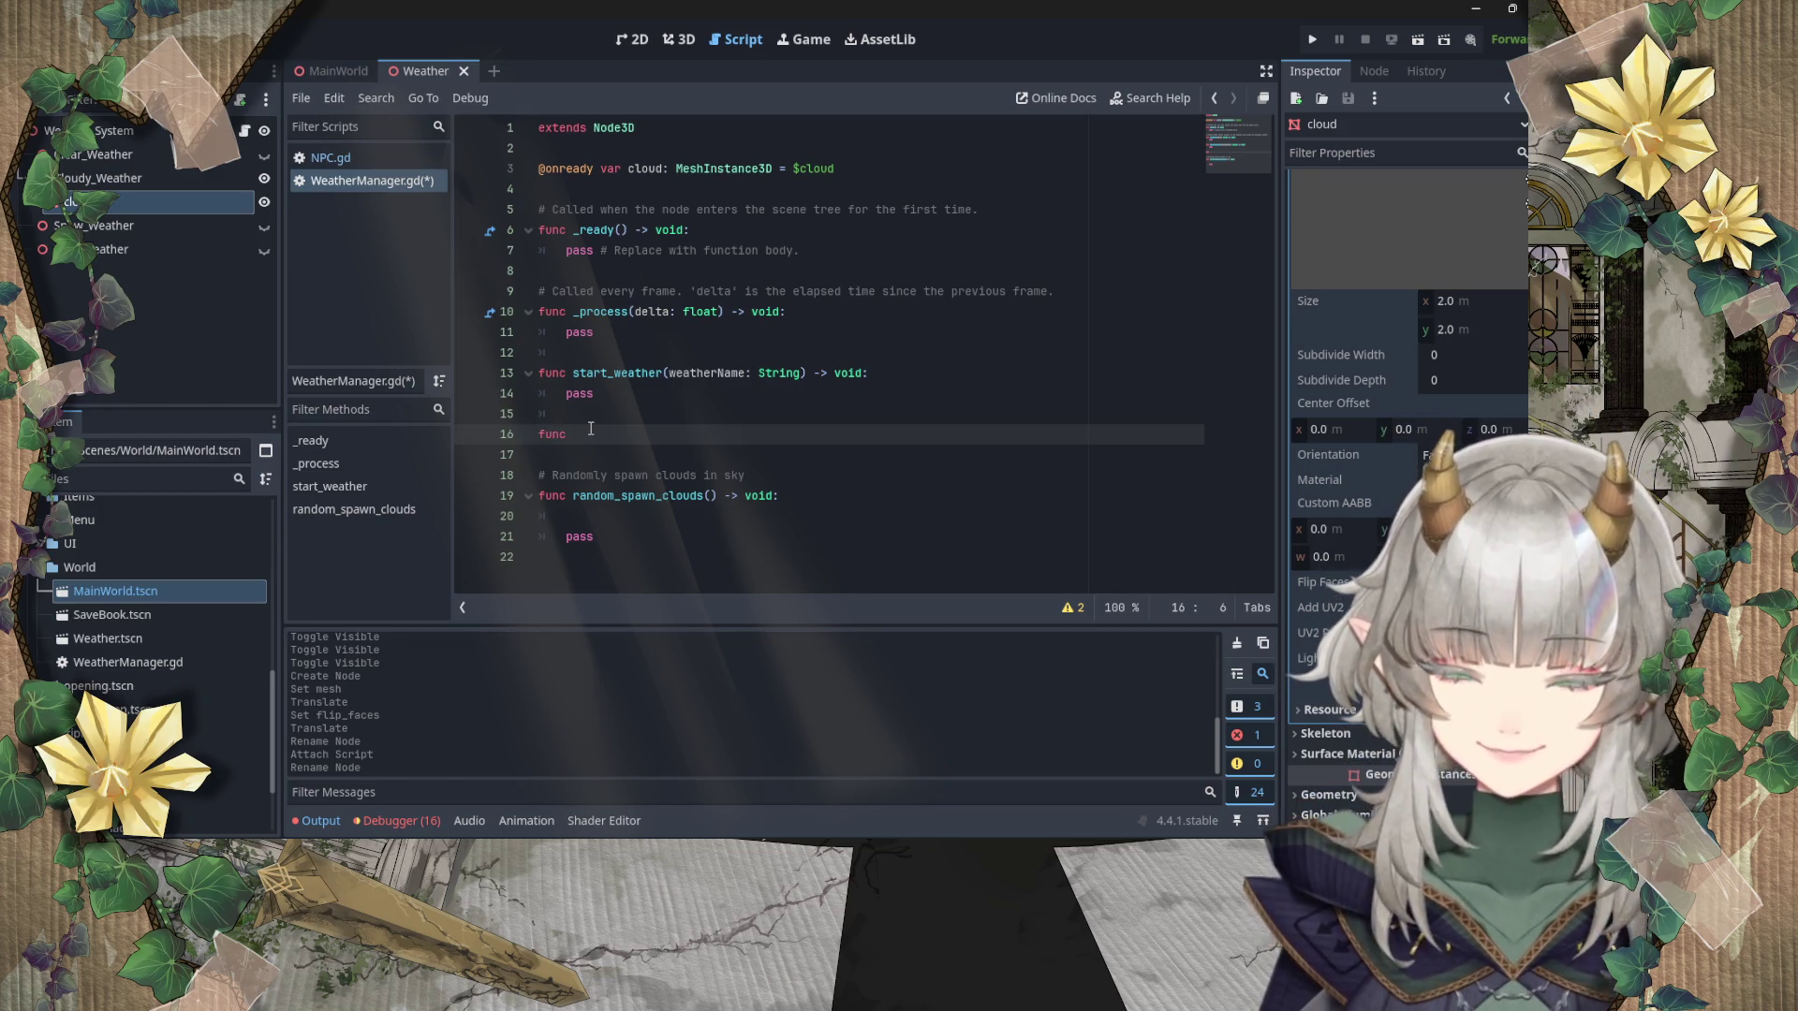
type("switch")
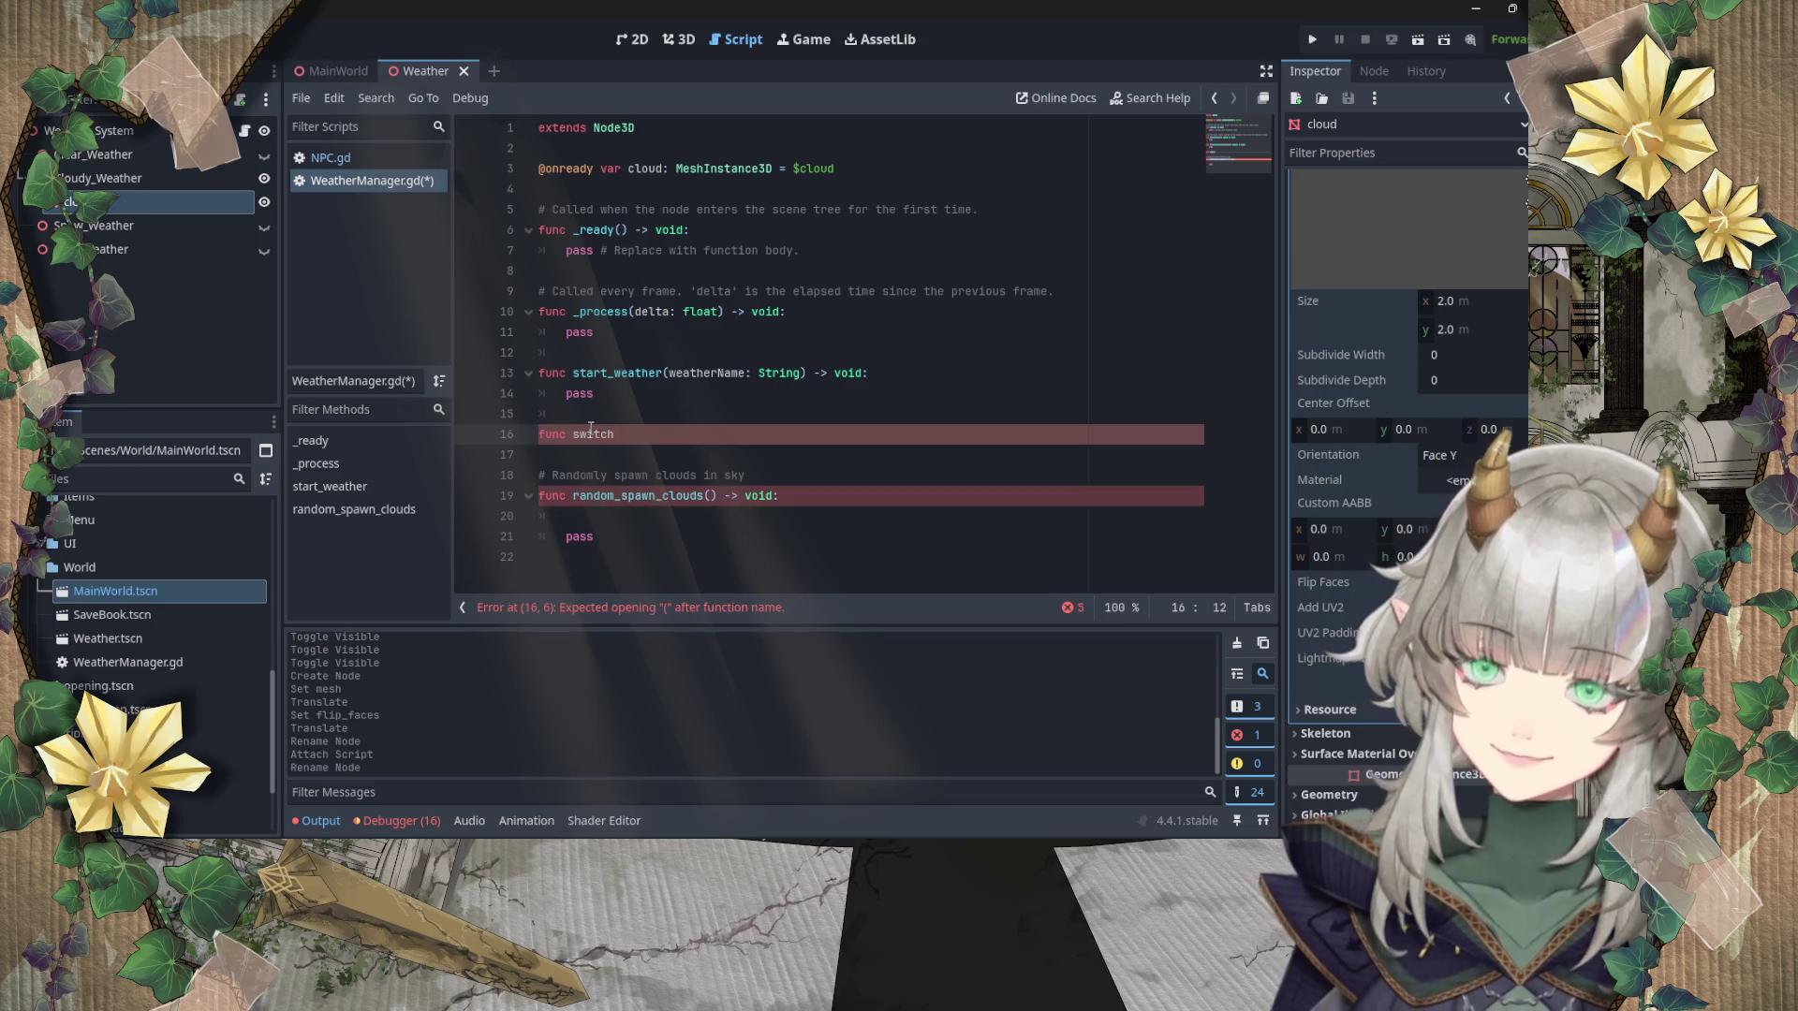
type("_weather(")
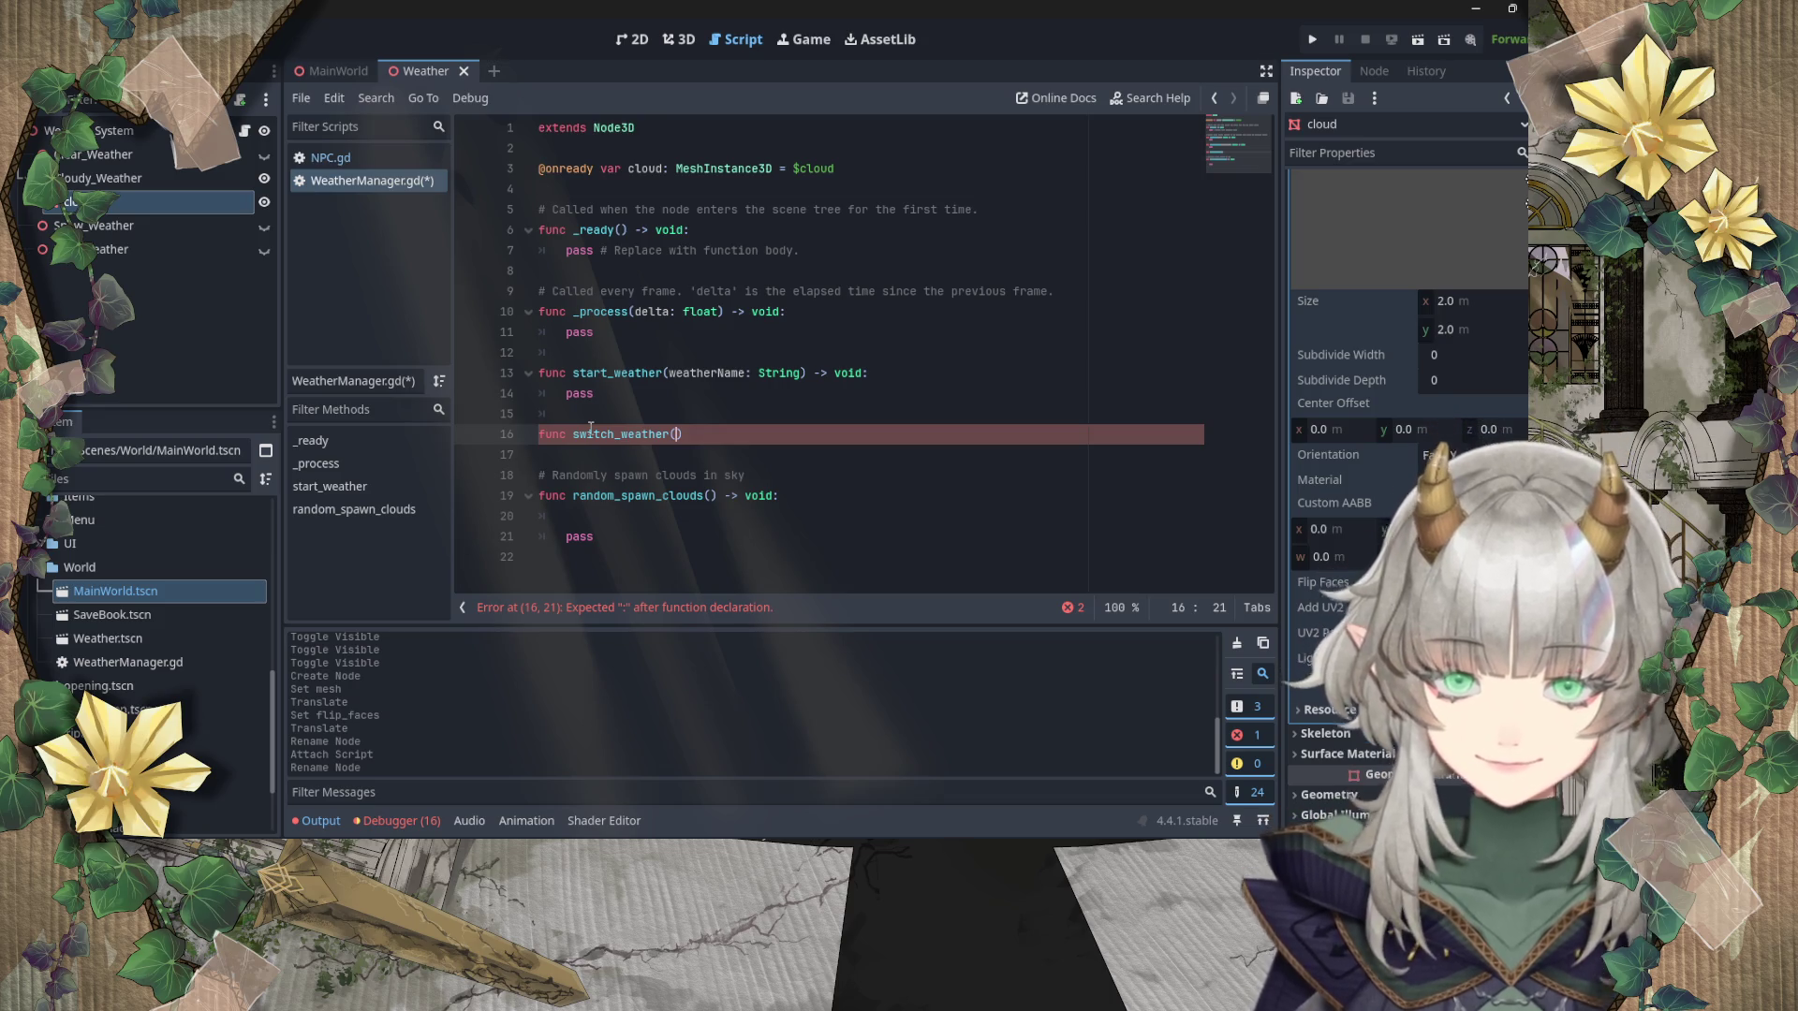
type("weatherName : String) -> v")
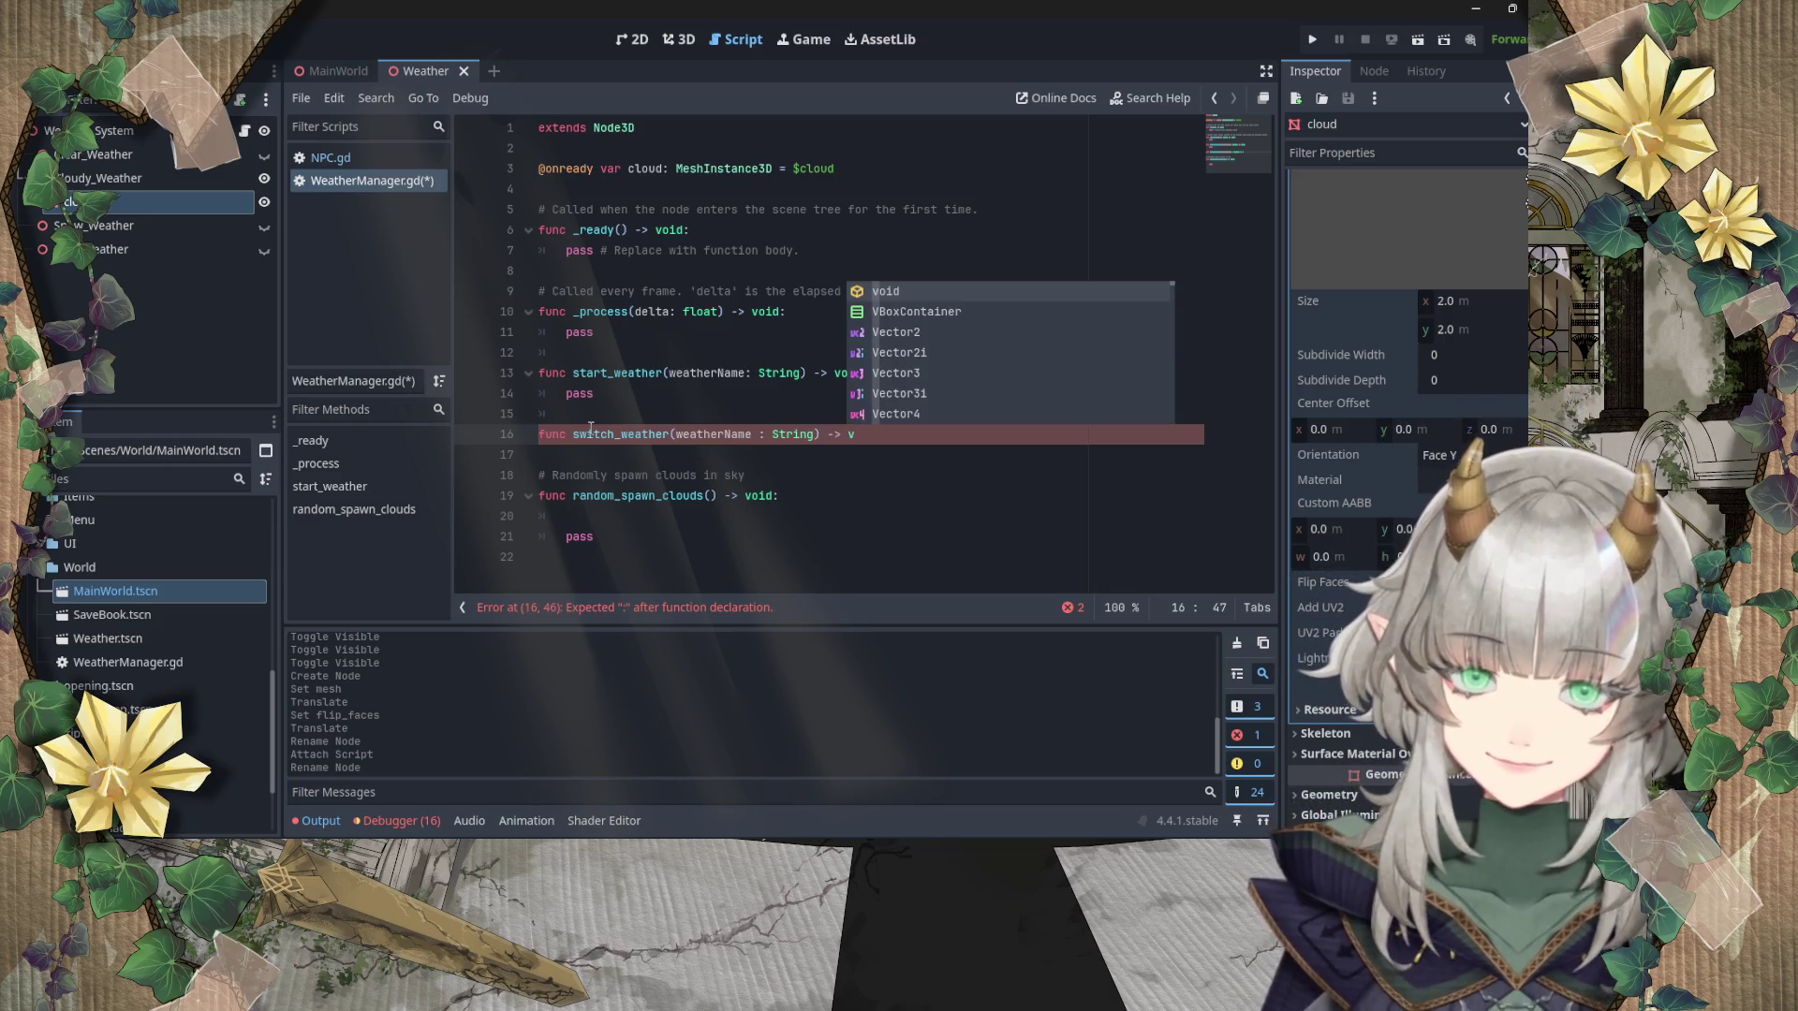
type("oid:")
Step: Give switch_weather a pass body and start declaring stop_weather below it
key("Return")
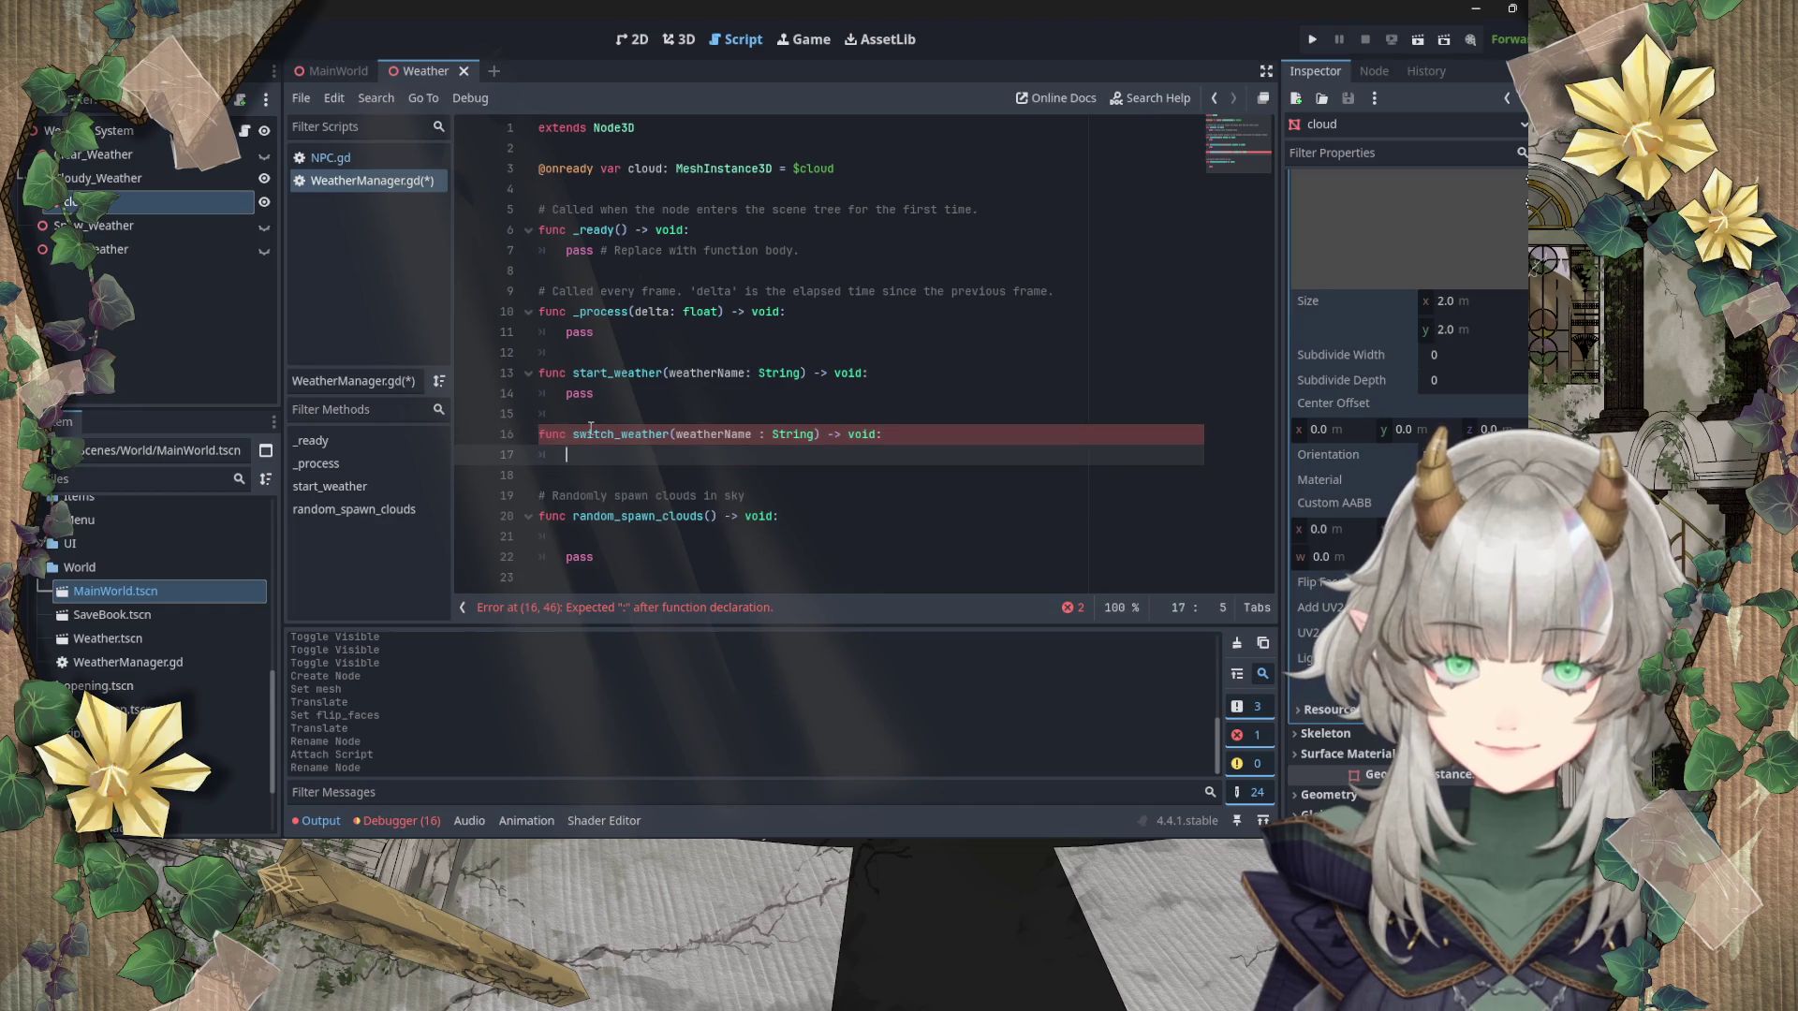
type("pass")
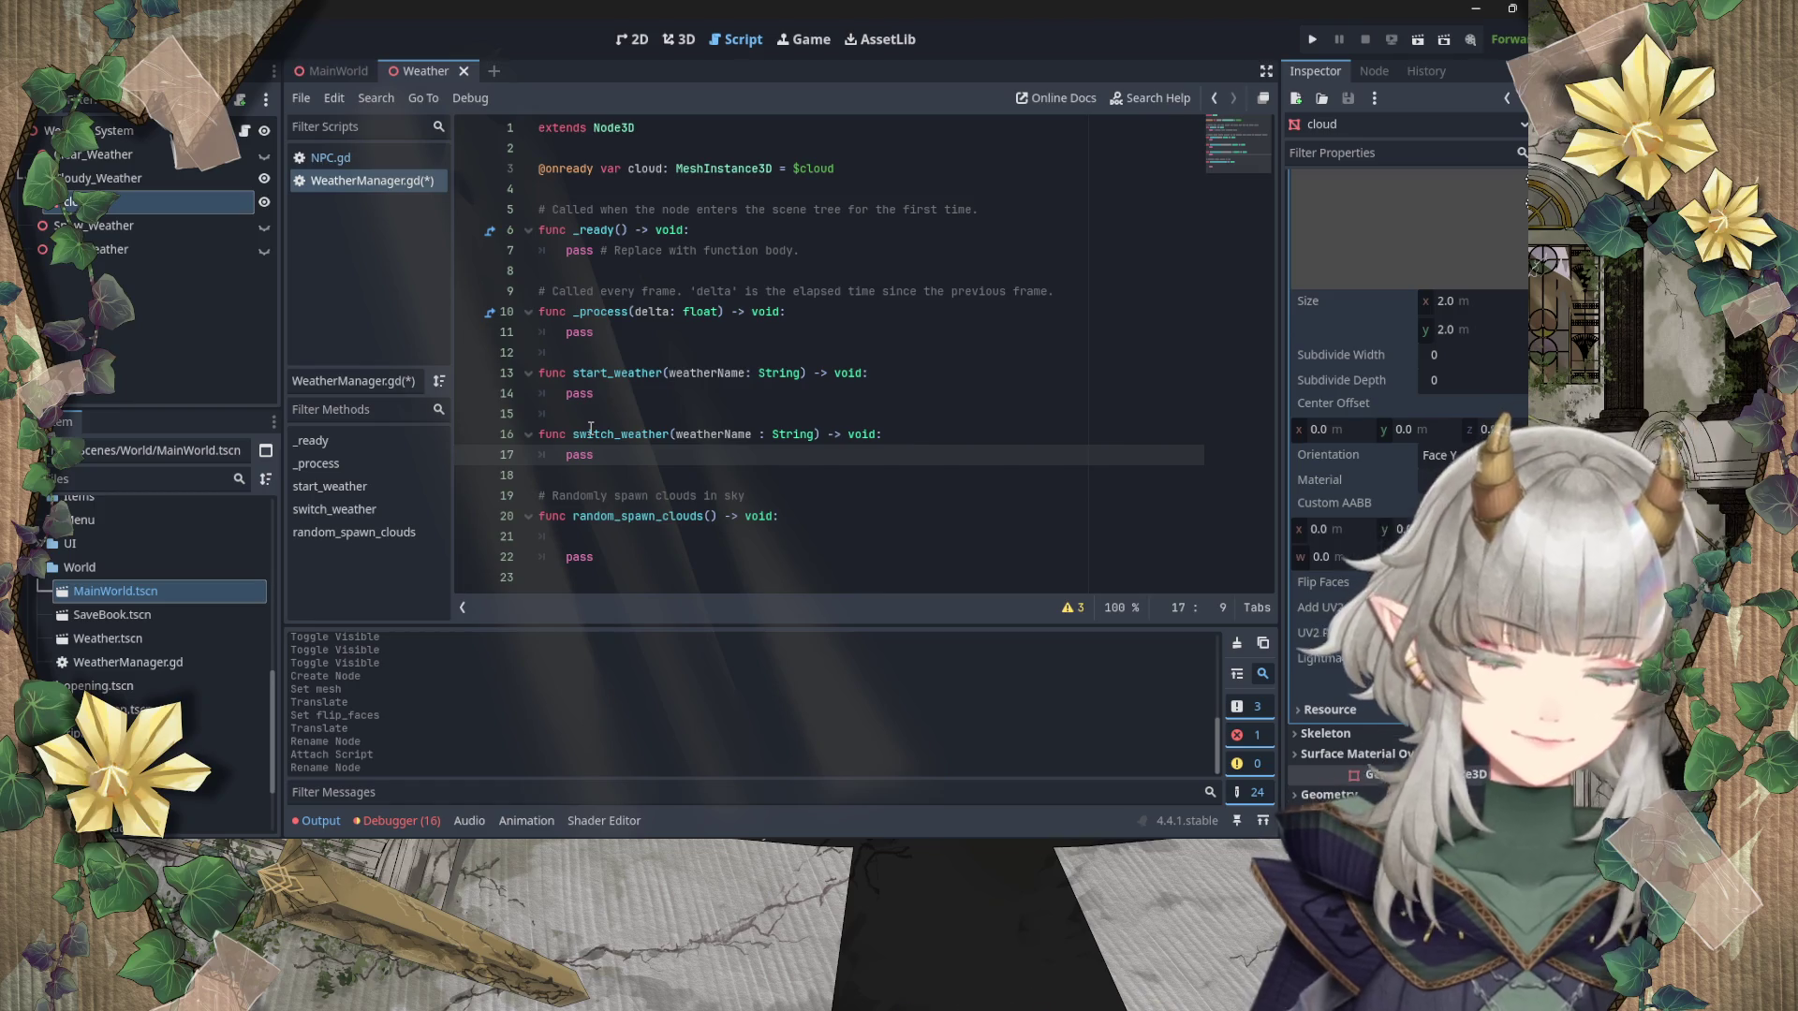
key("Return")
key("Return")
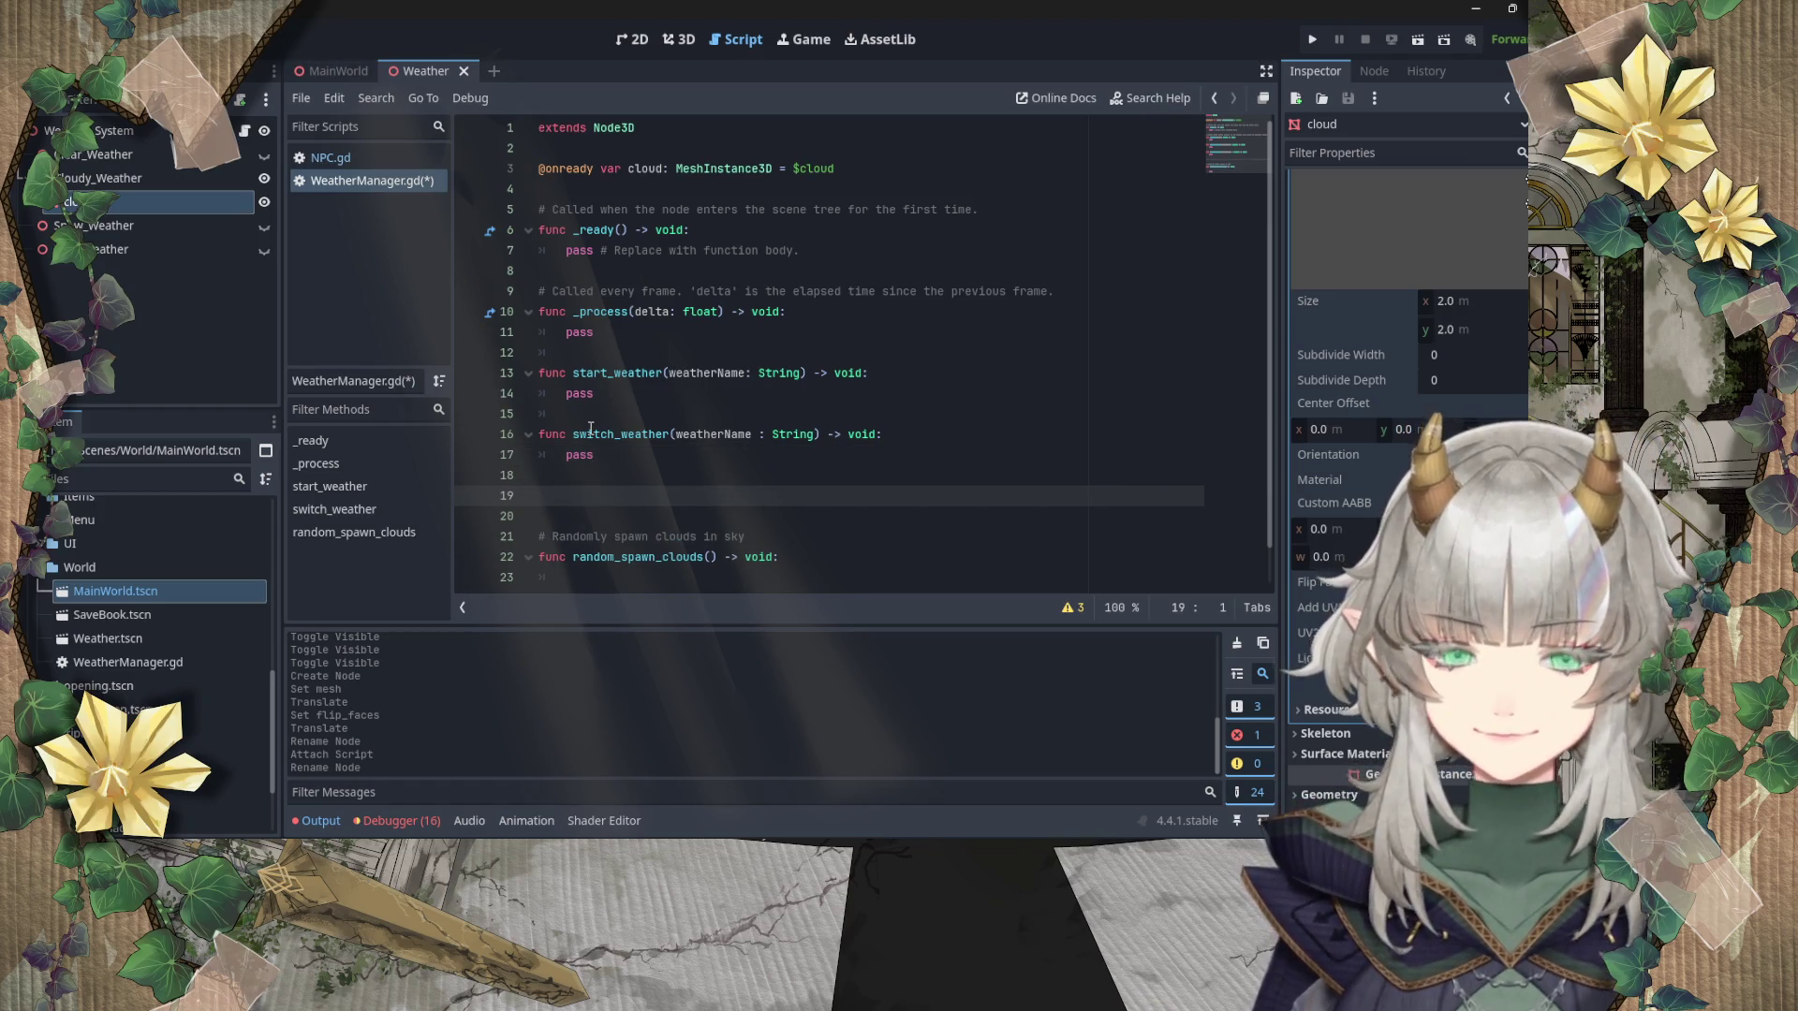
type("func ")
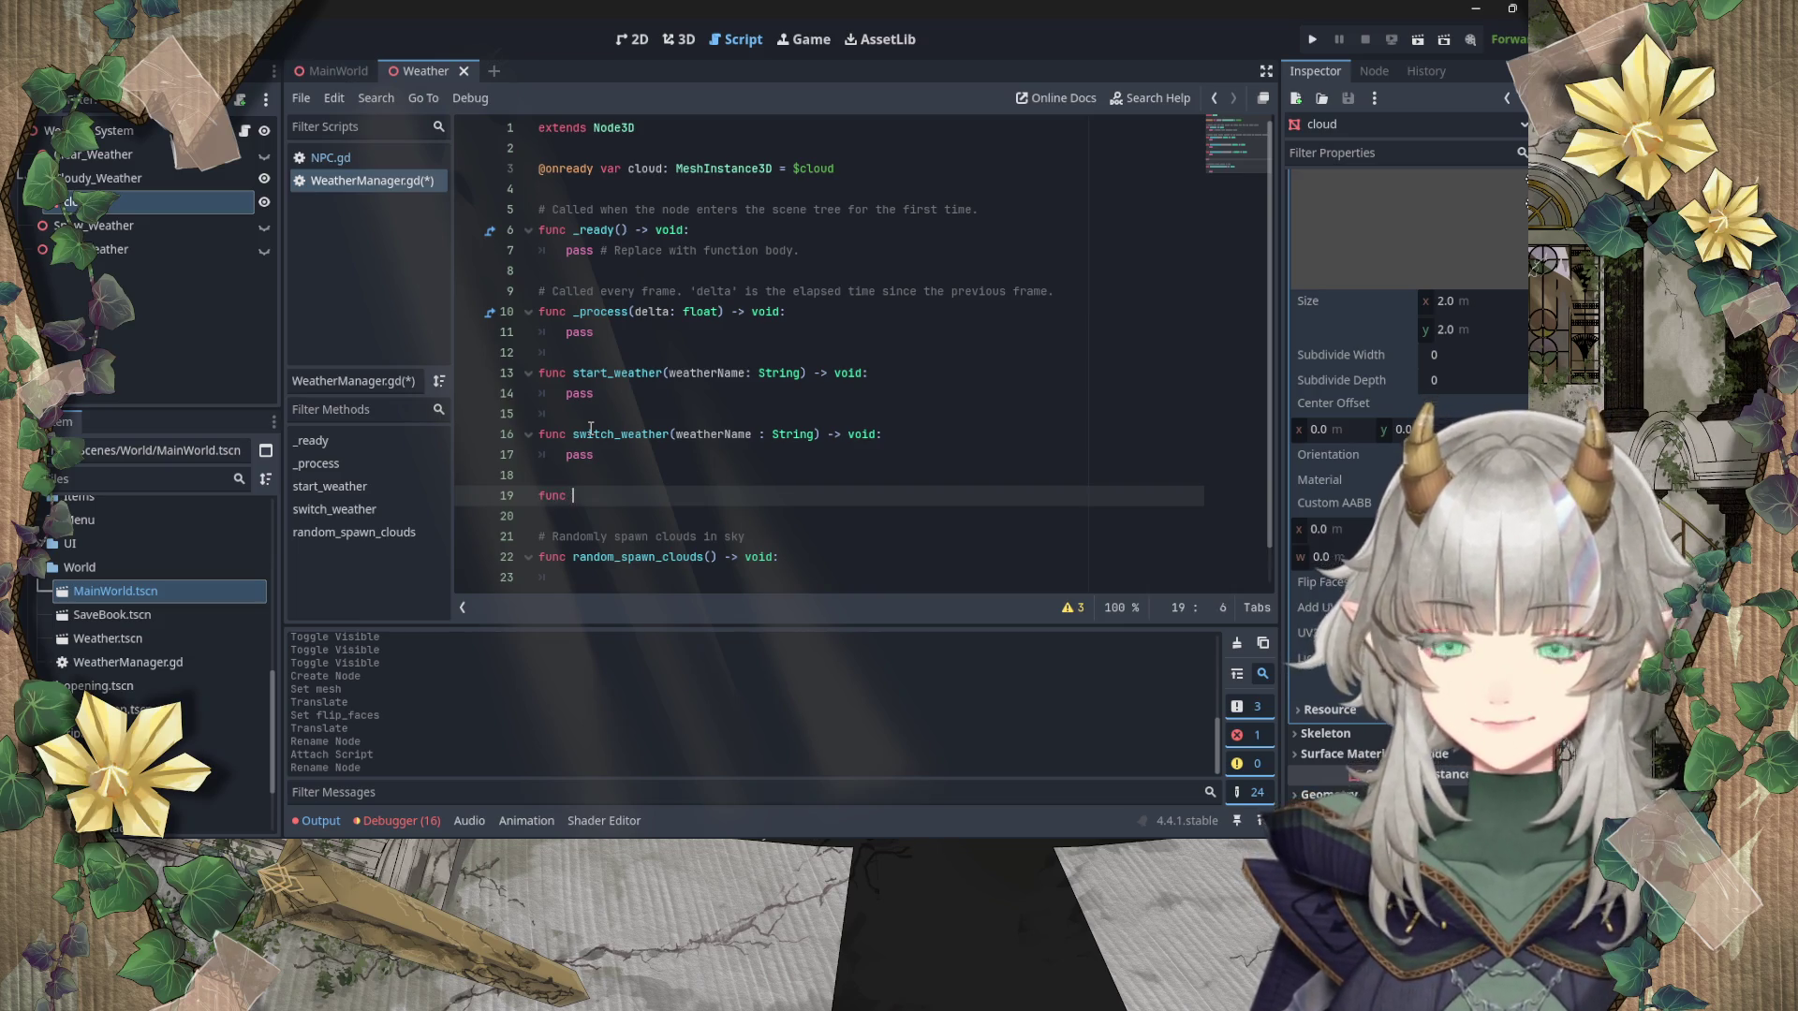
type("stop_weathje")
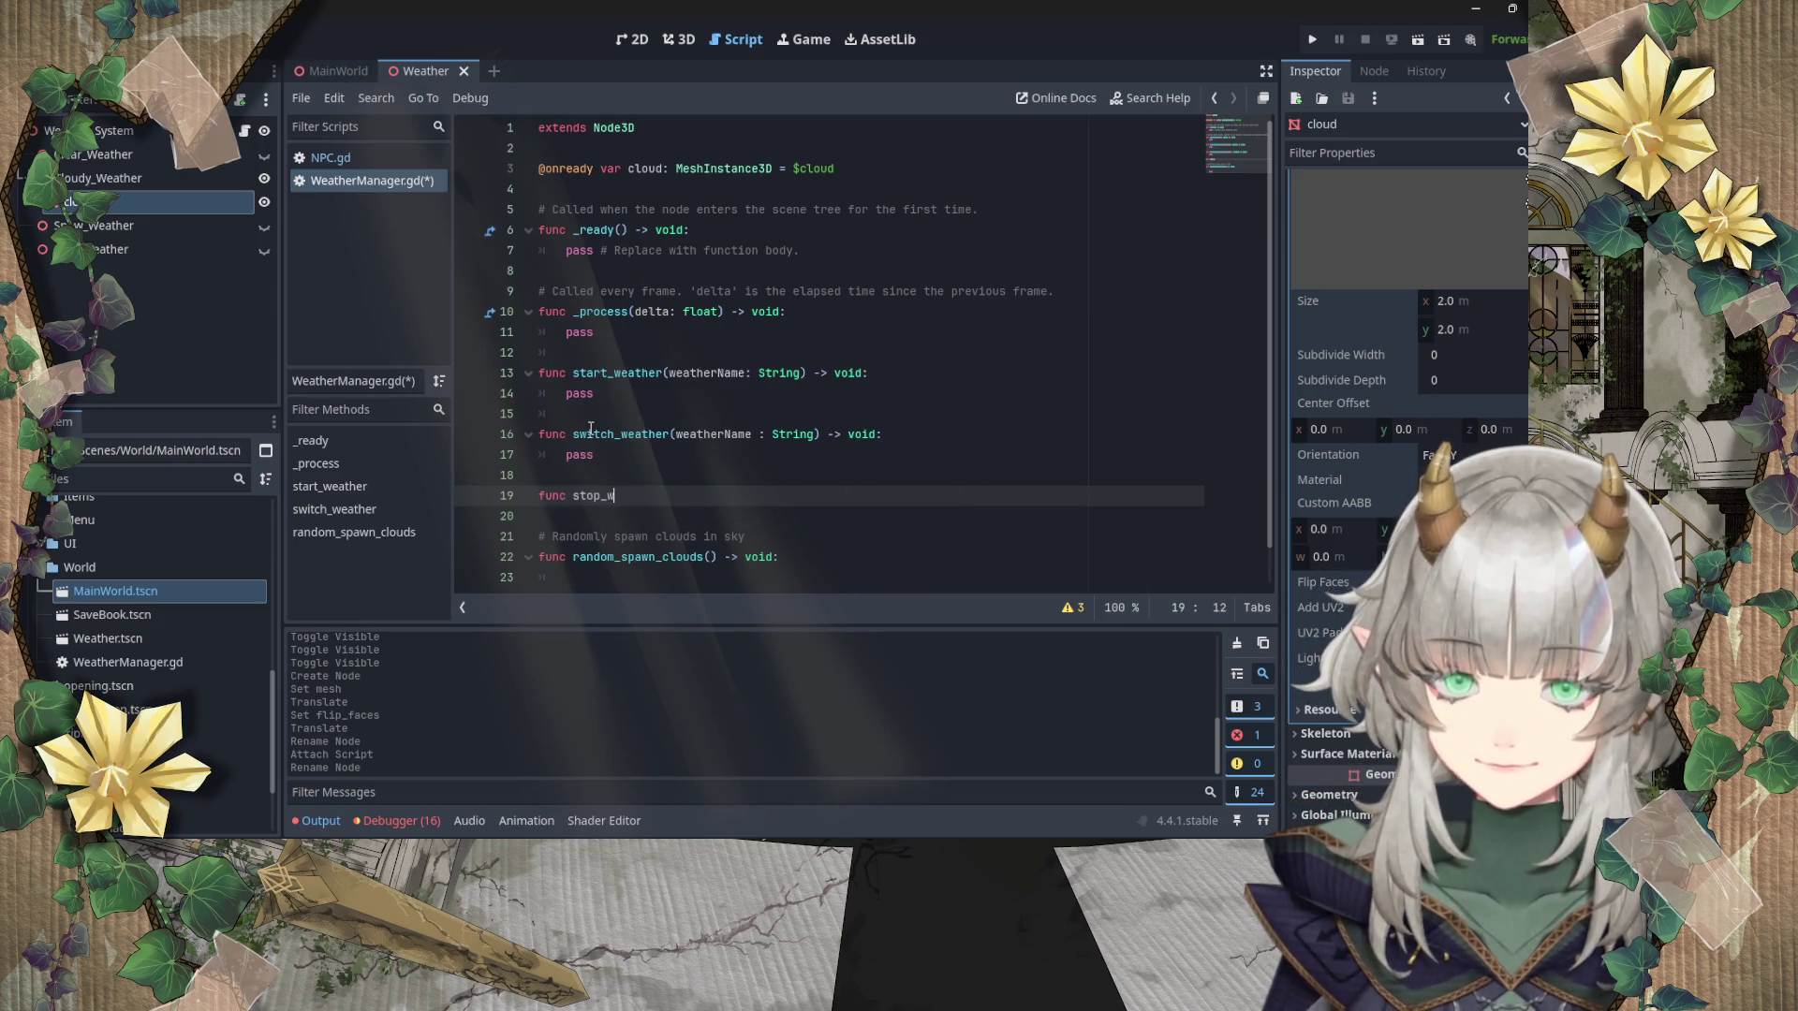
Step: Finish stop_weather, add '# Start weather without having an existing one' above start_weather, and save
key("BackSpace")
key("BackSpace")
type("er(")
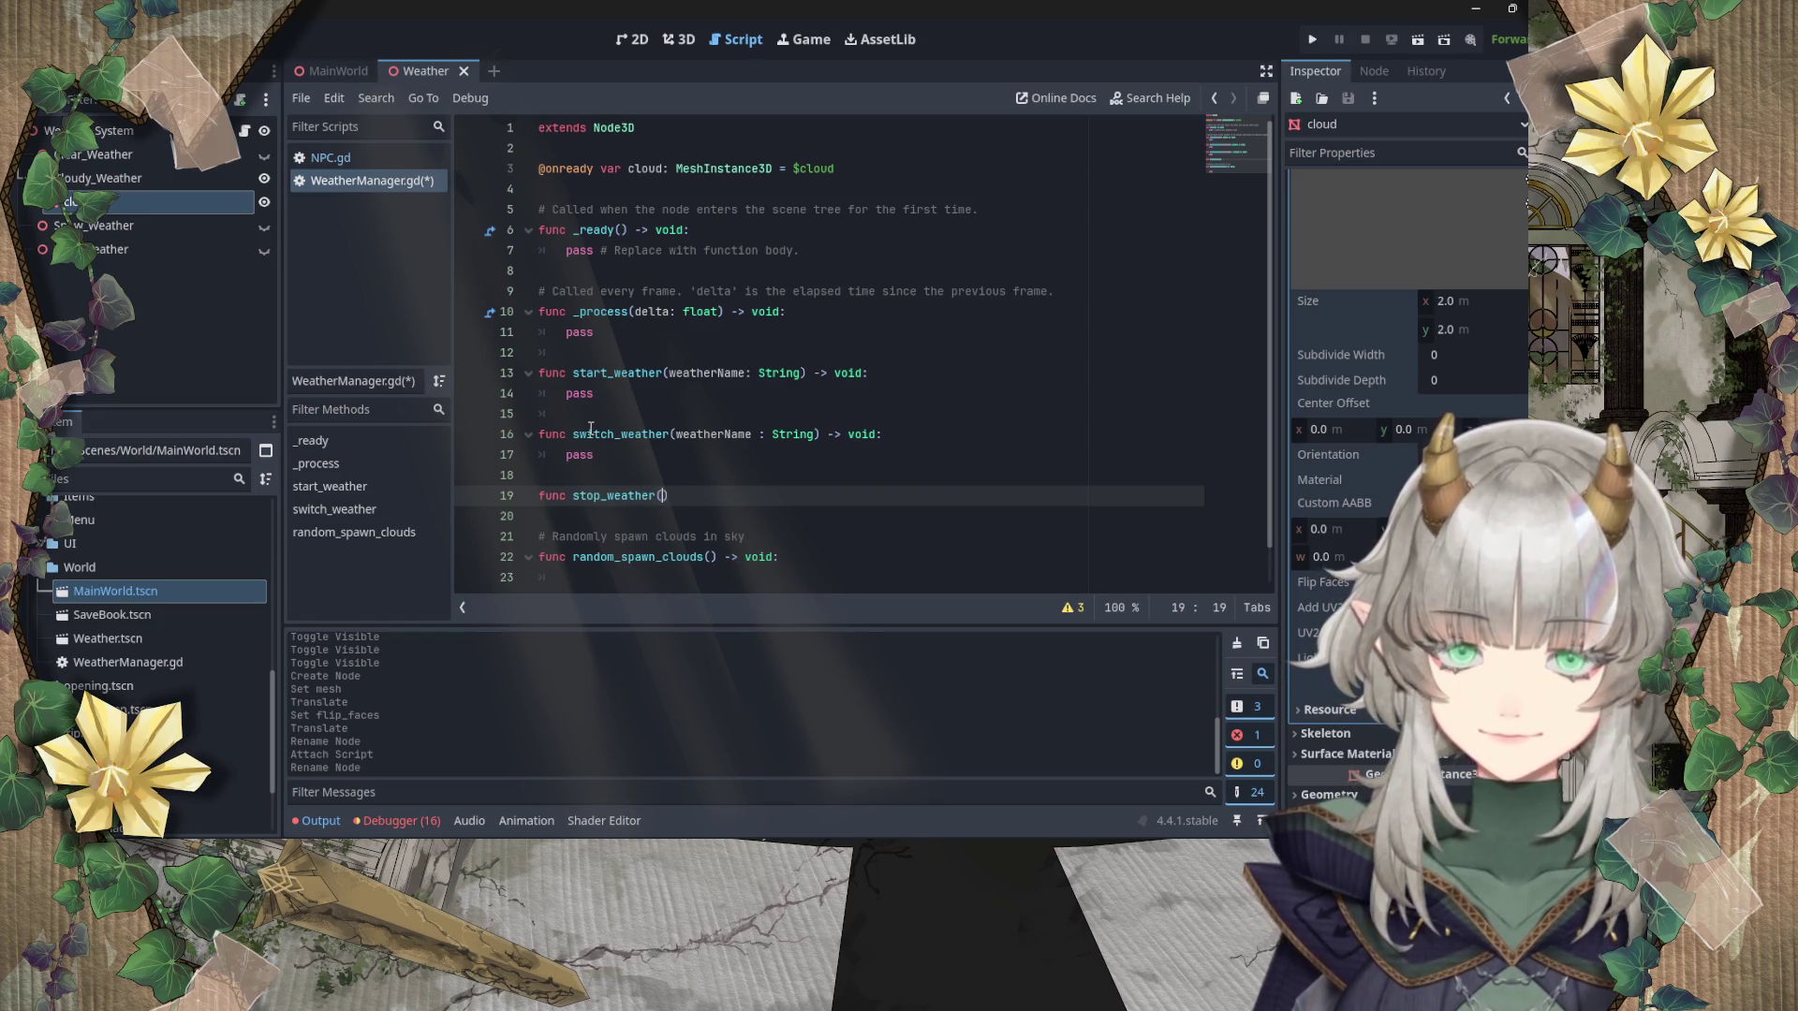
type("weather to ")
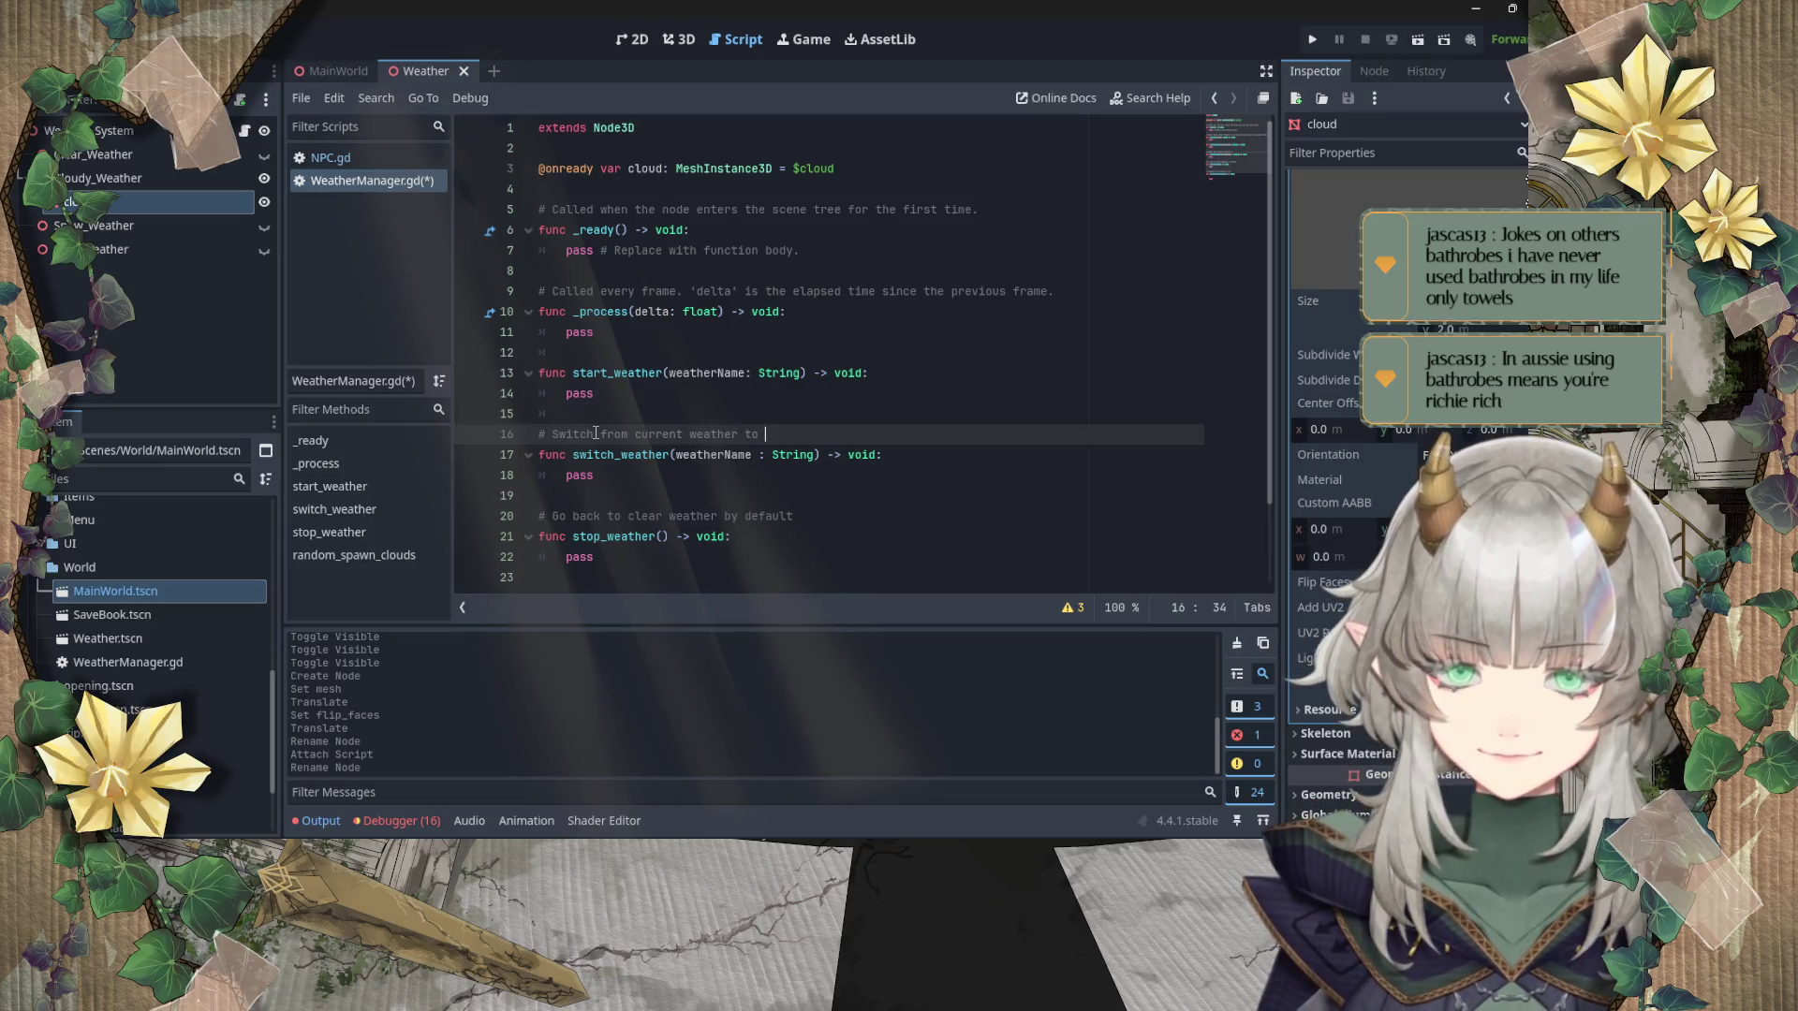
type("given one")
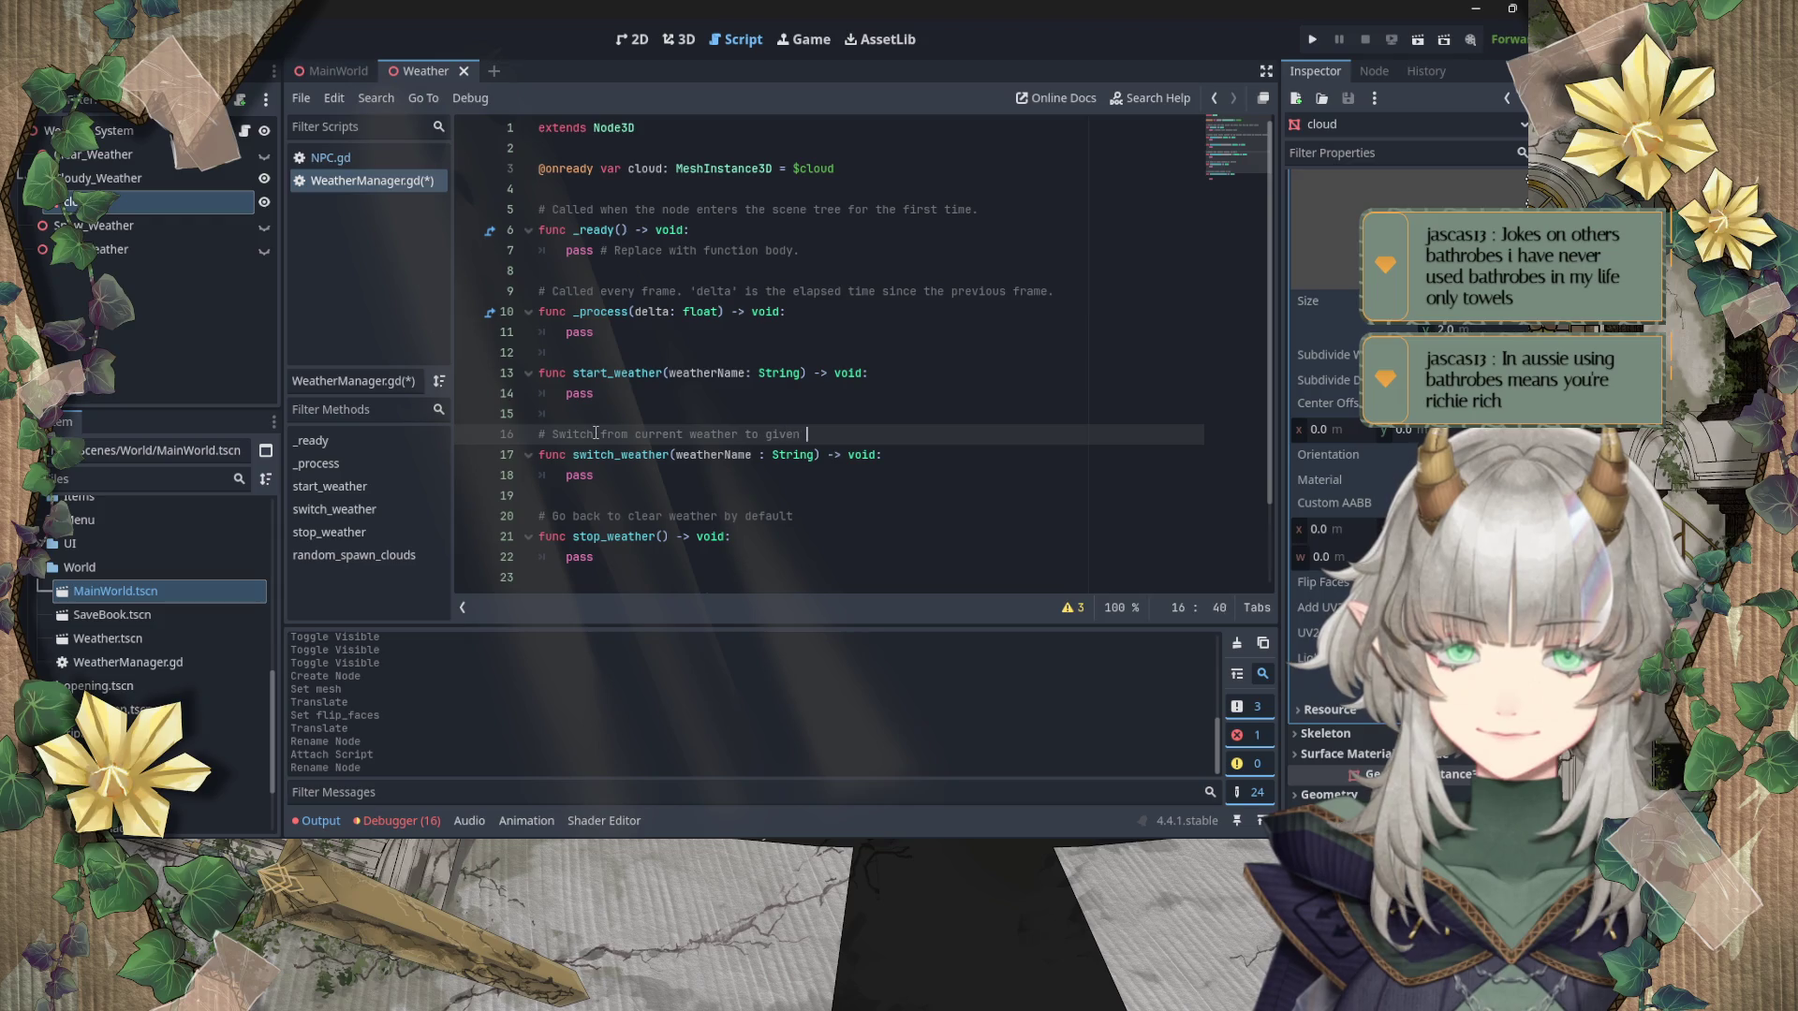
key("Up")
key("Up")
key("Up")
key("Return")
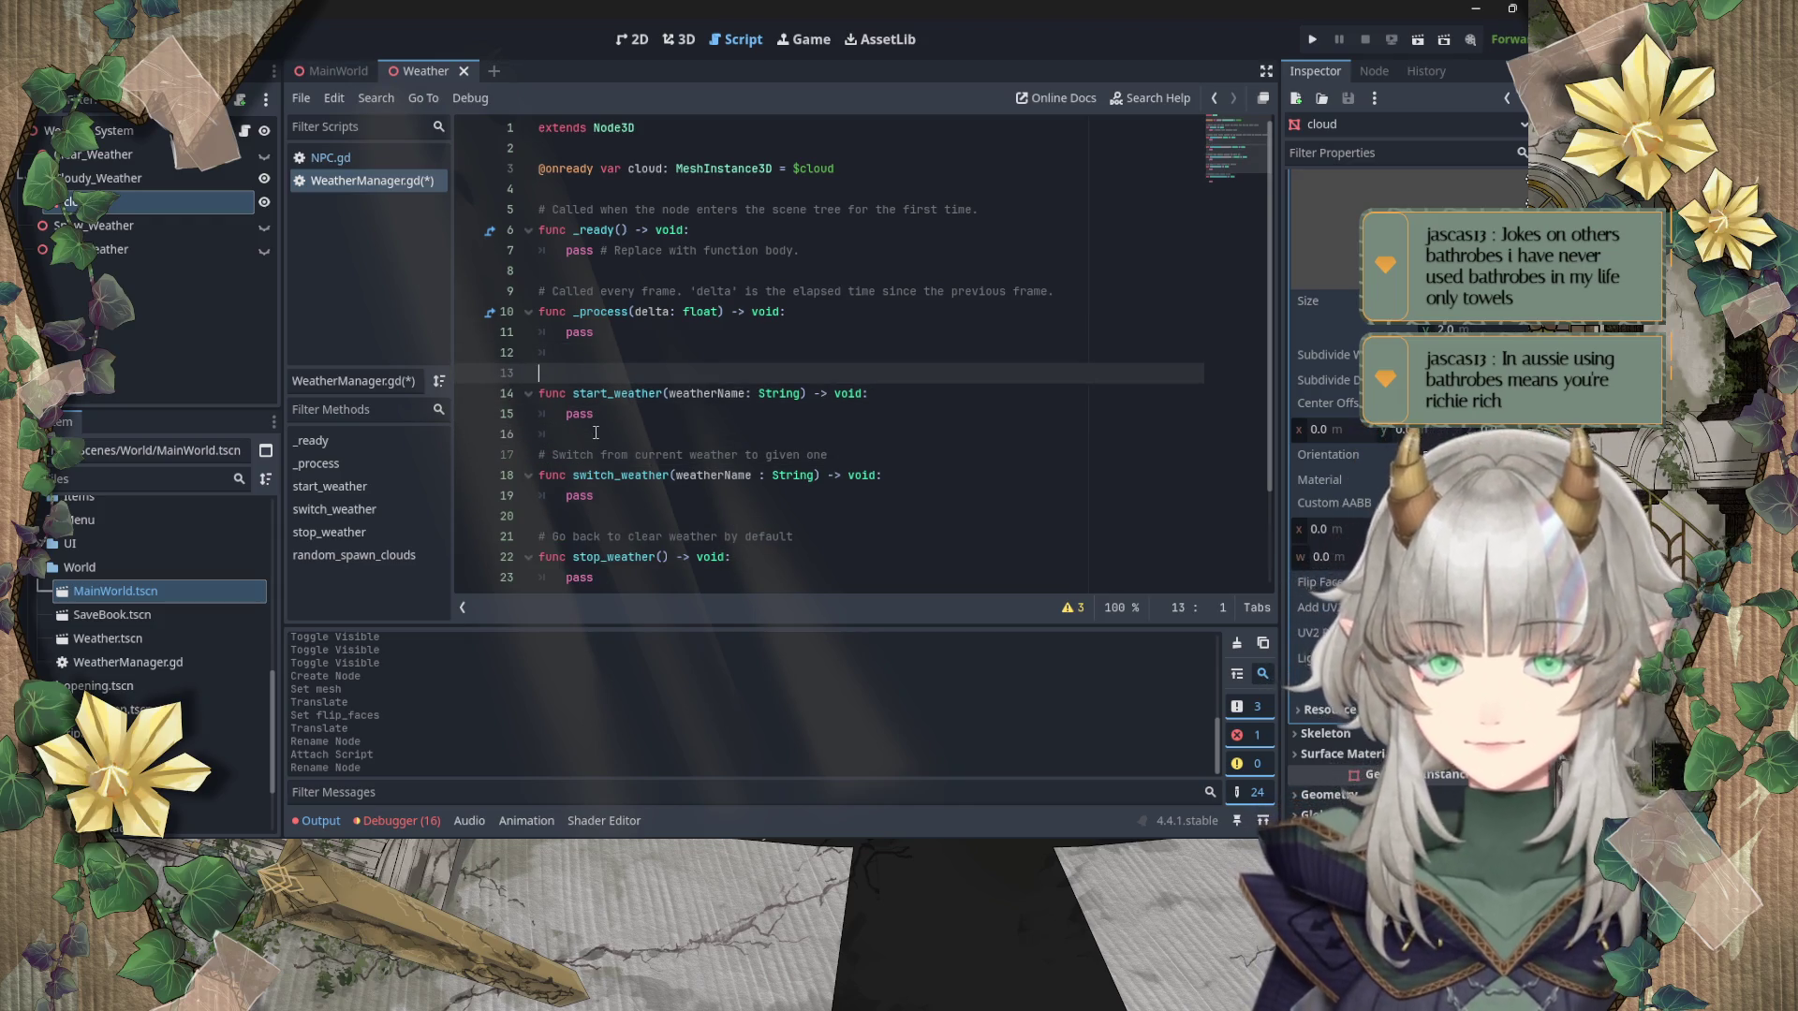
type("# Start ")
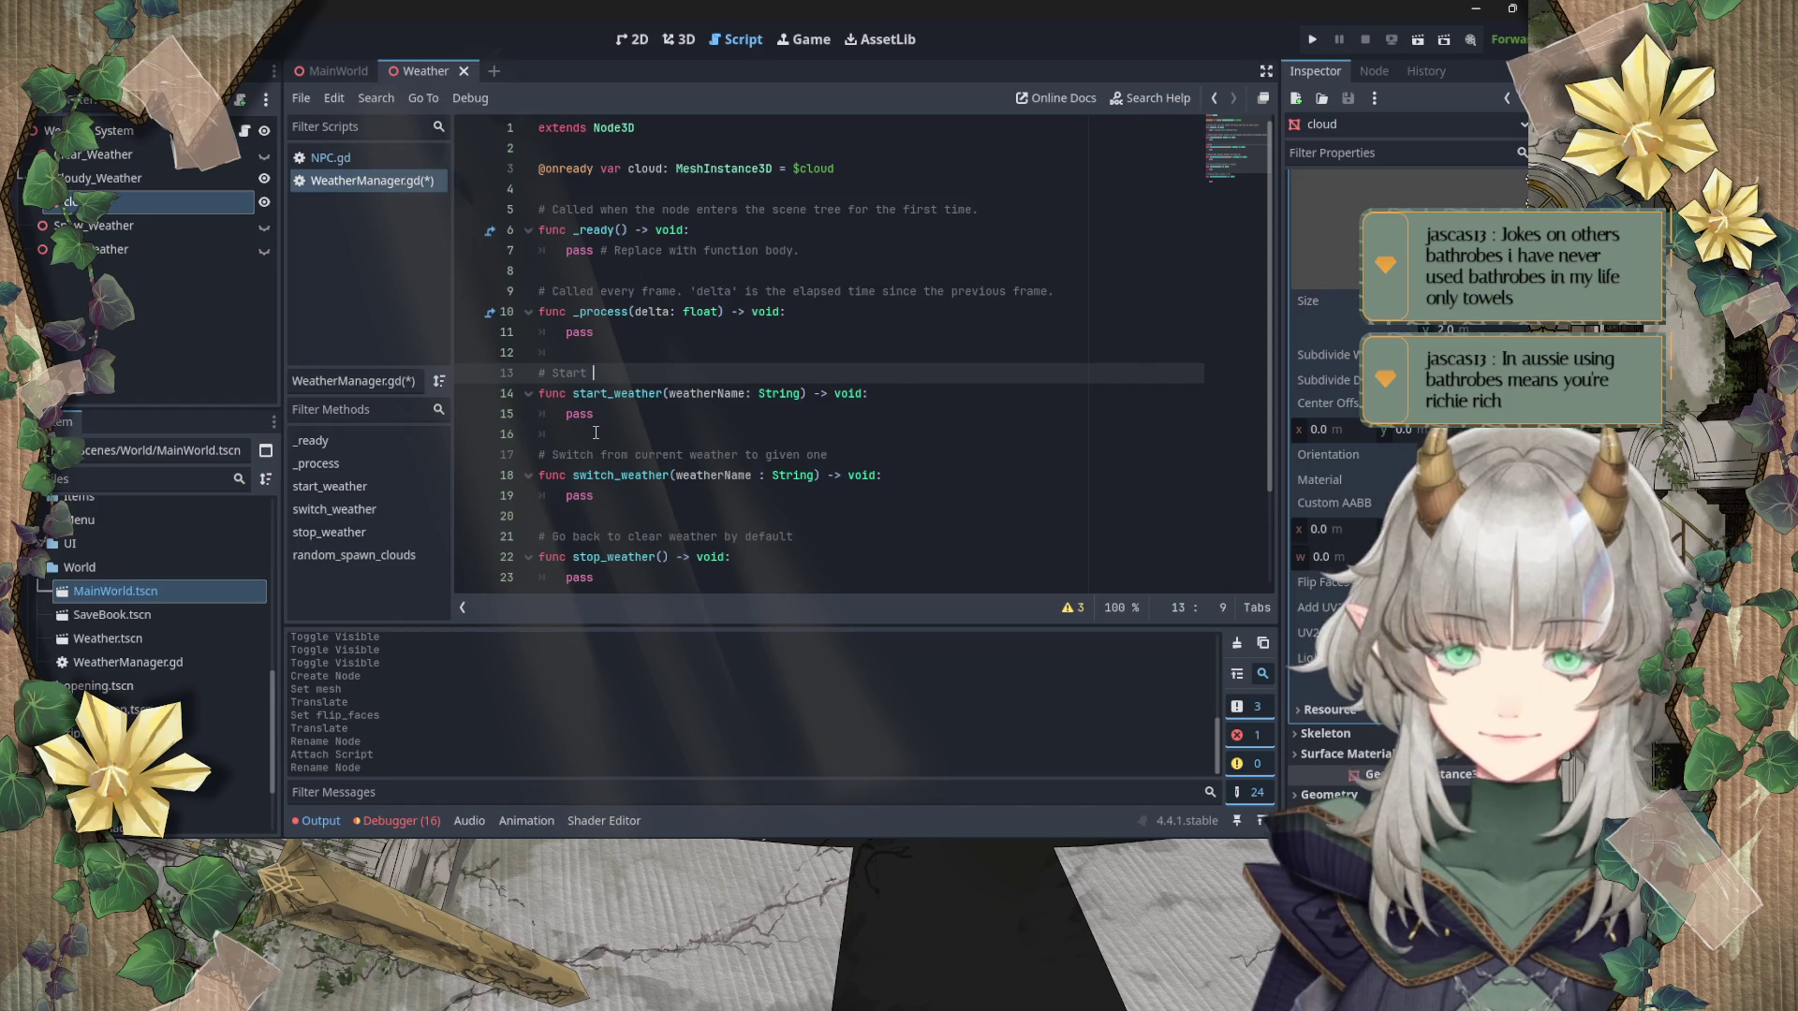
type("weather ")
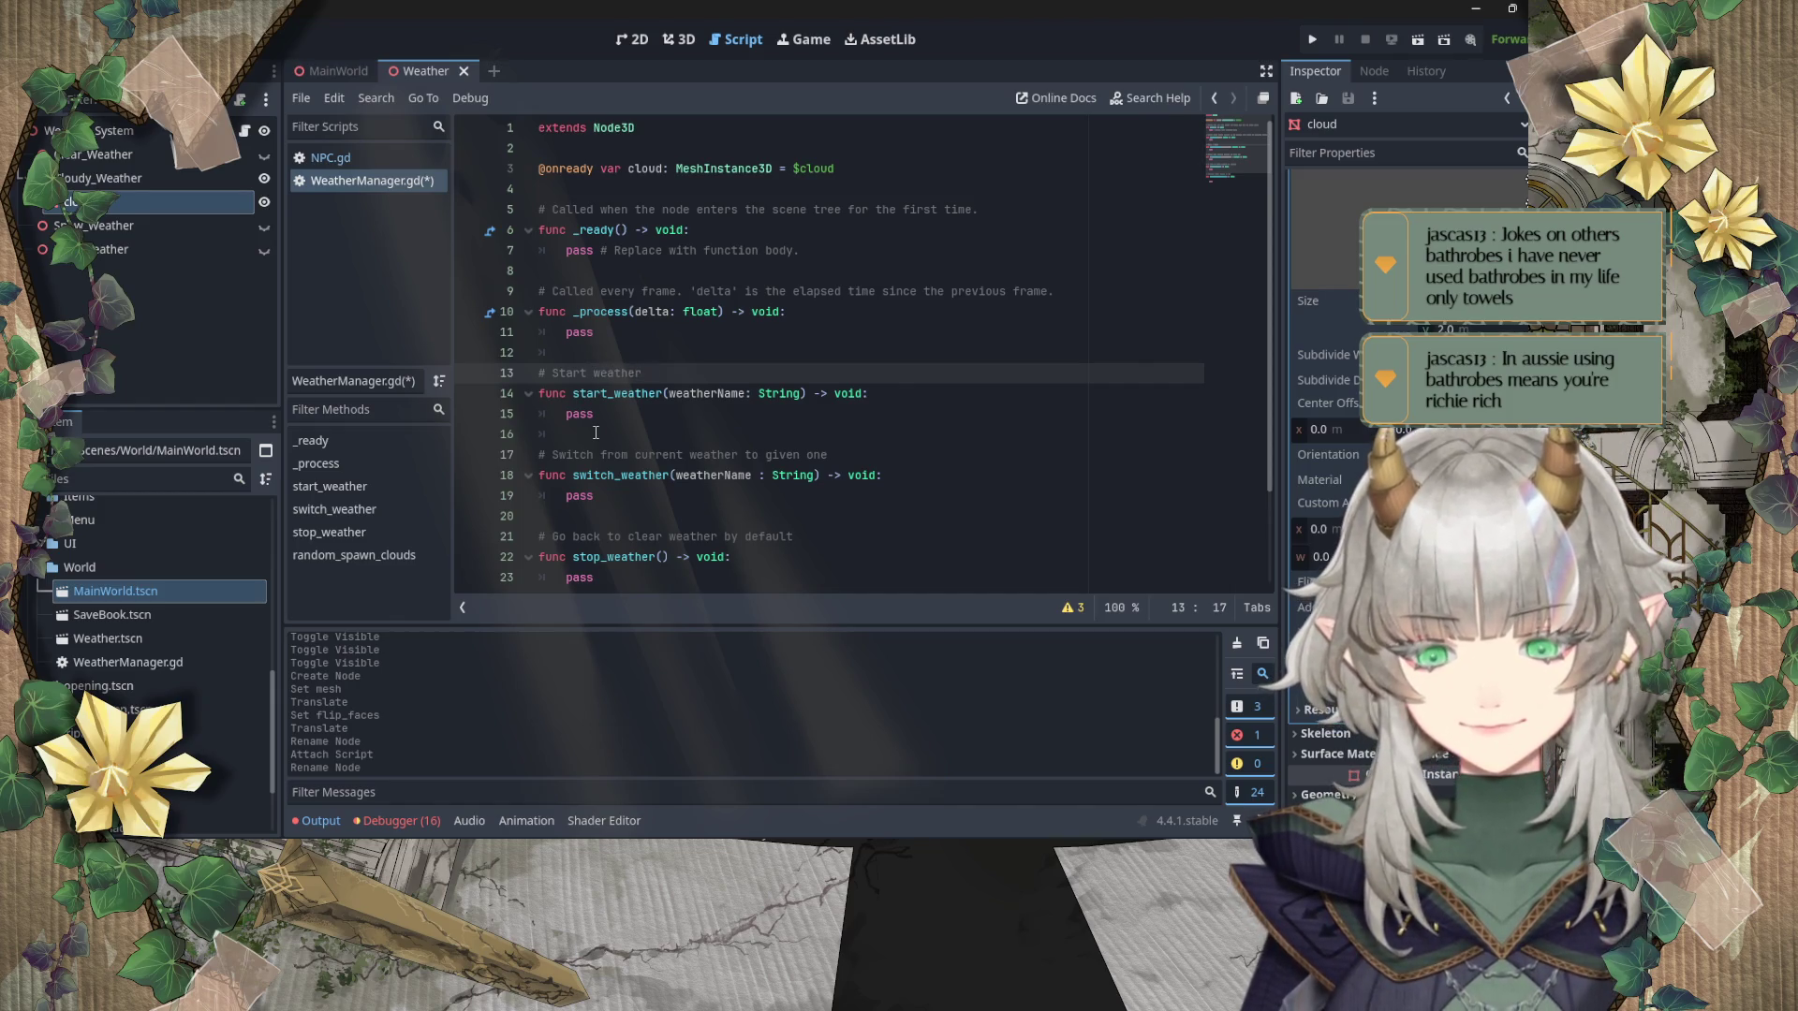
type("without")
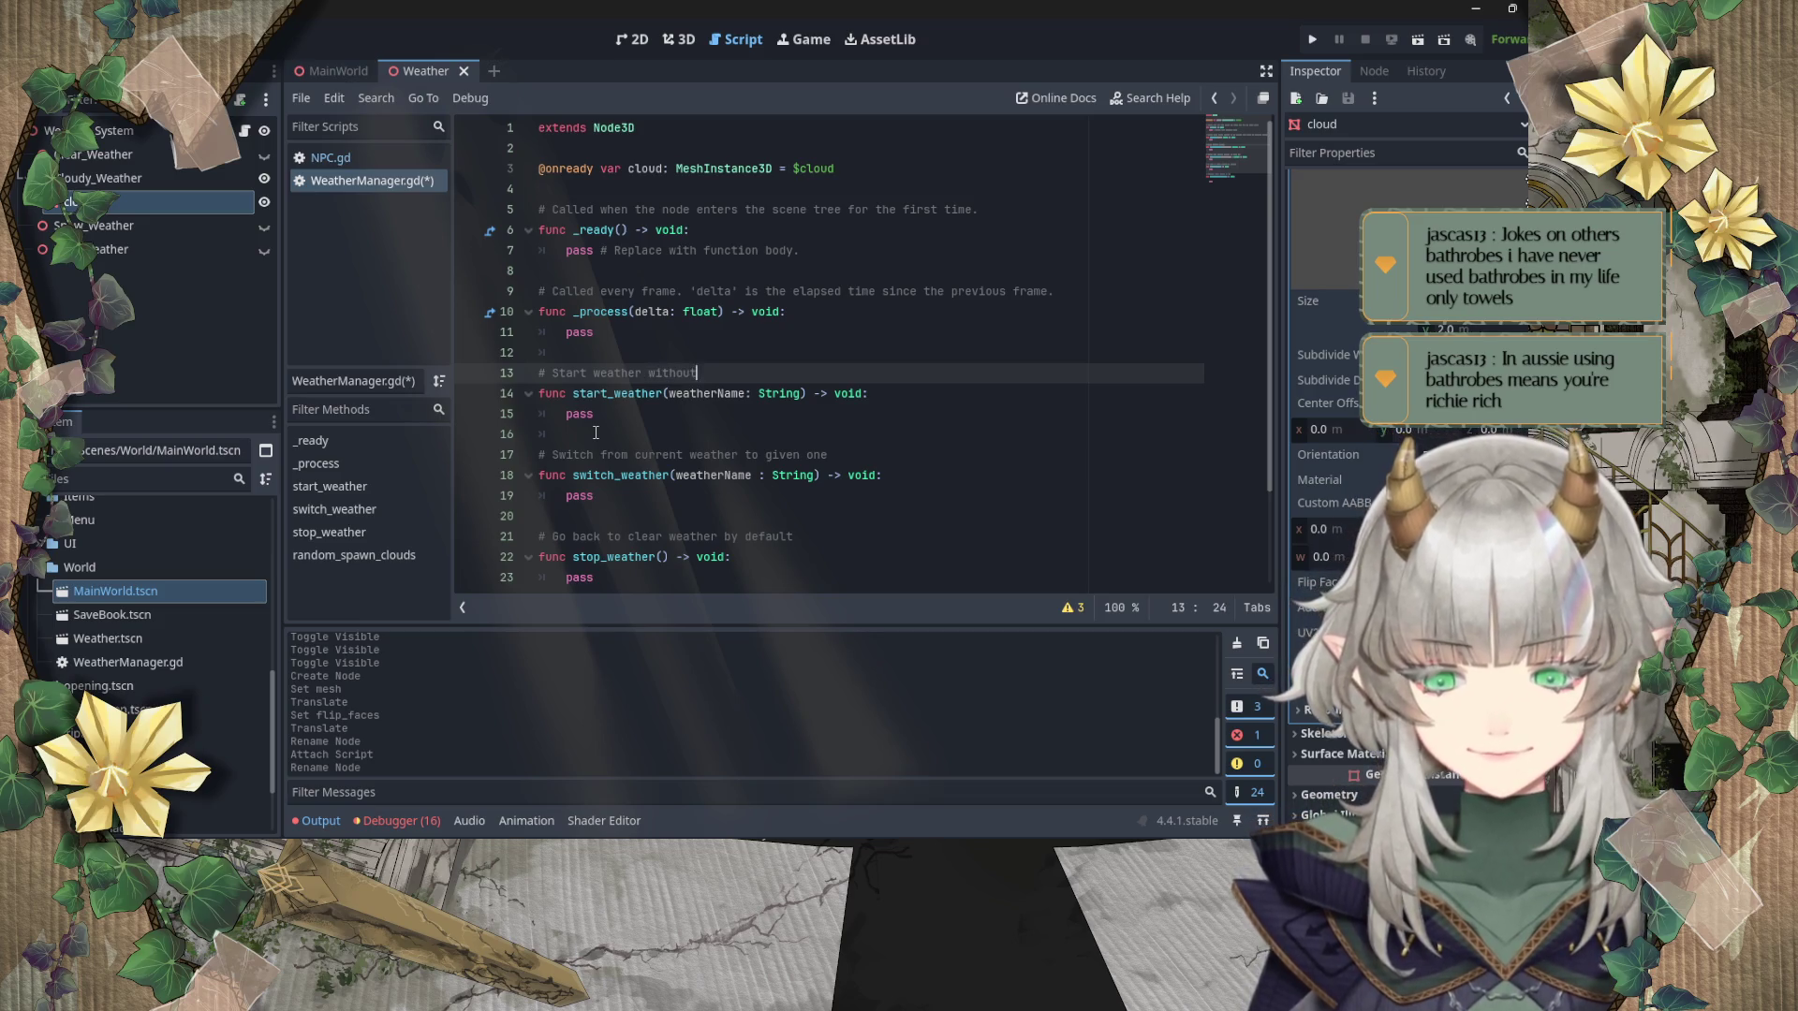
type(" having an ")
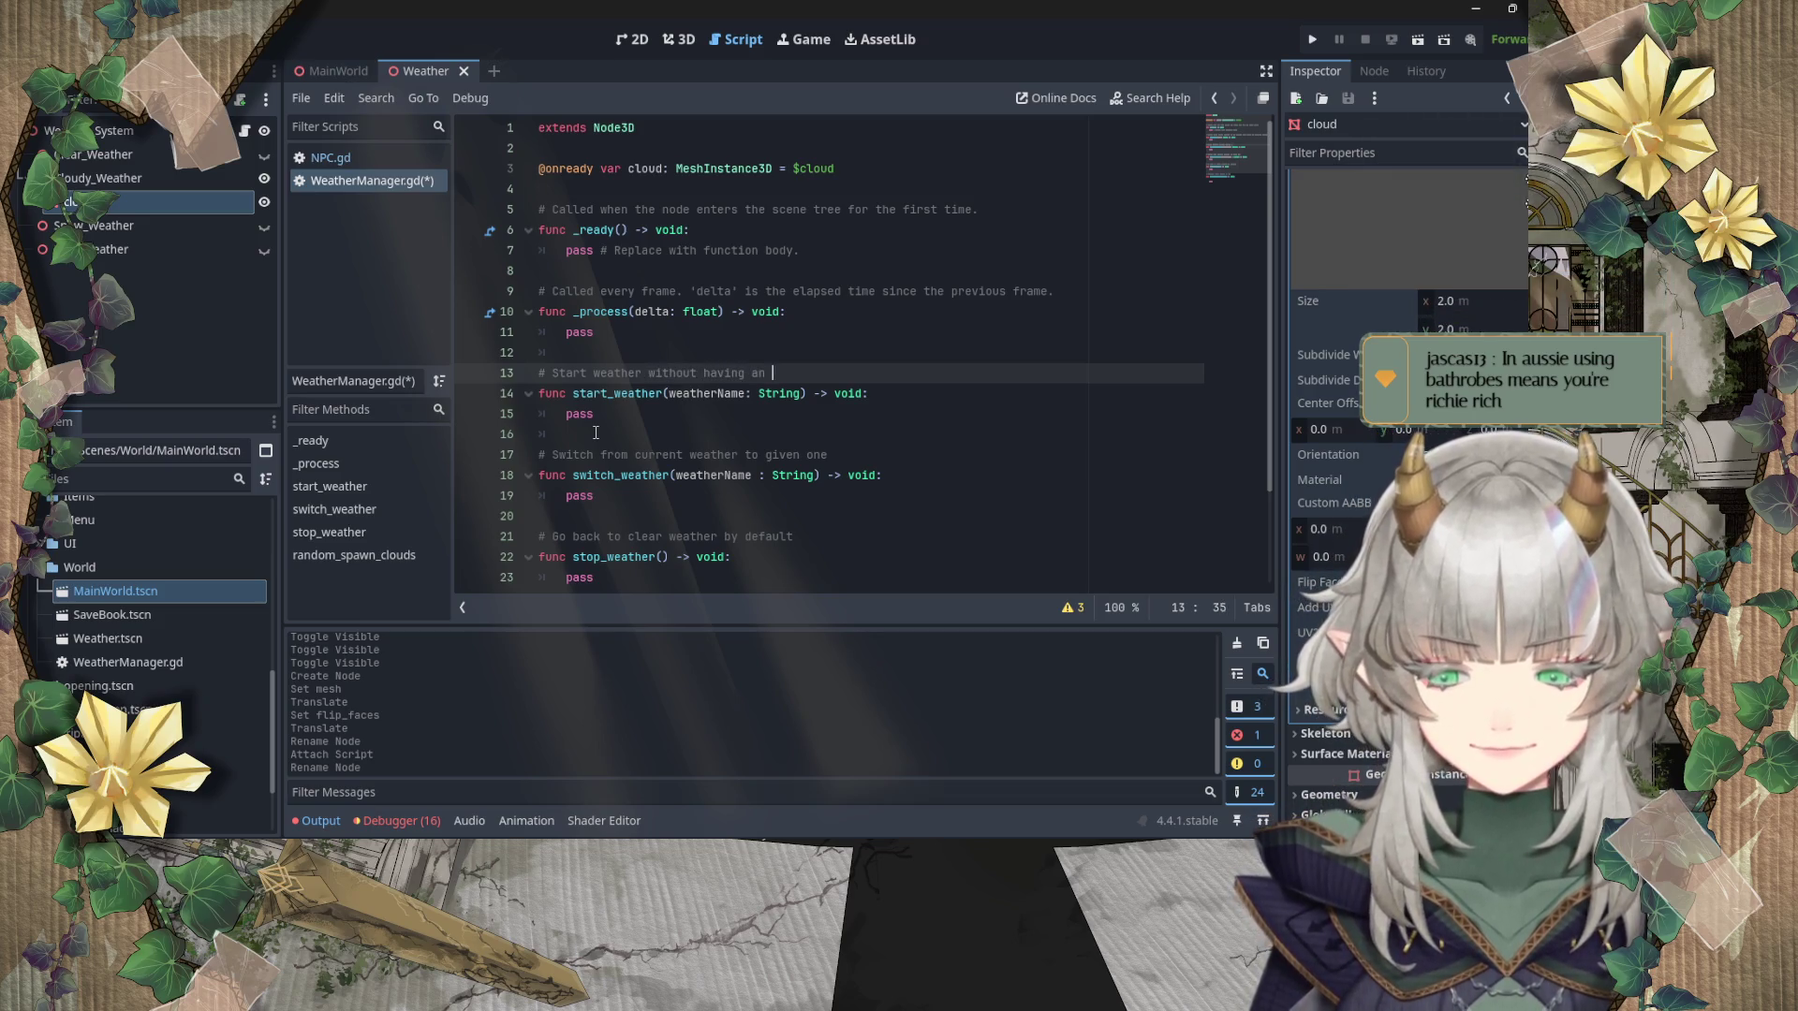
type("existing o")
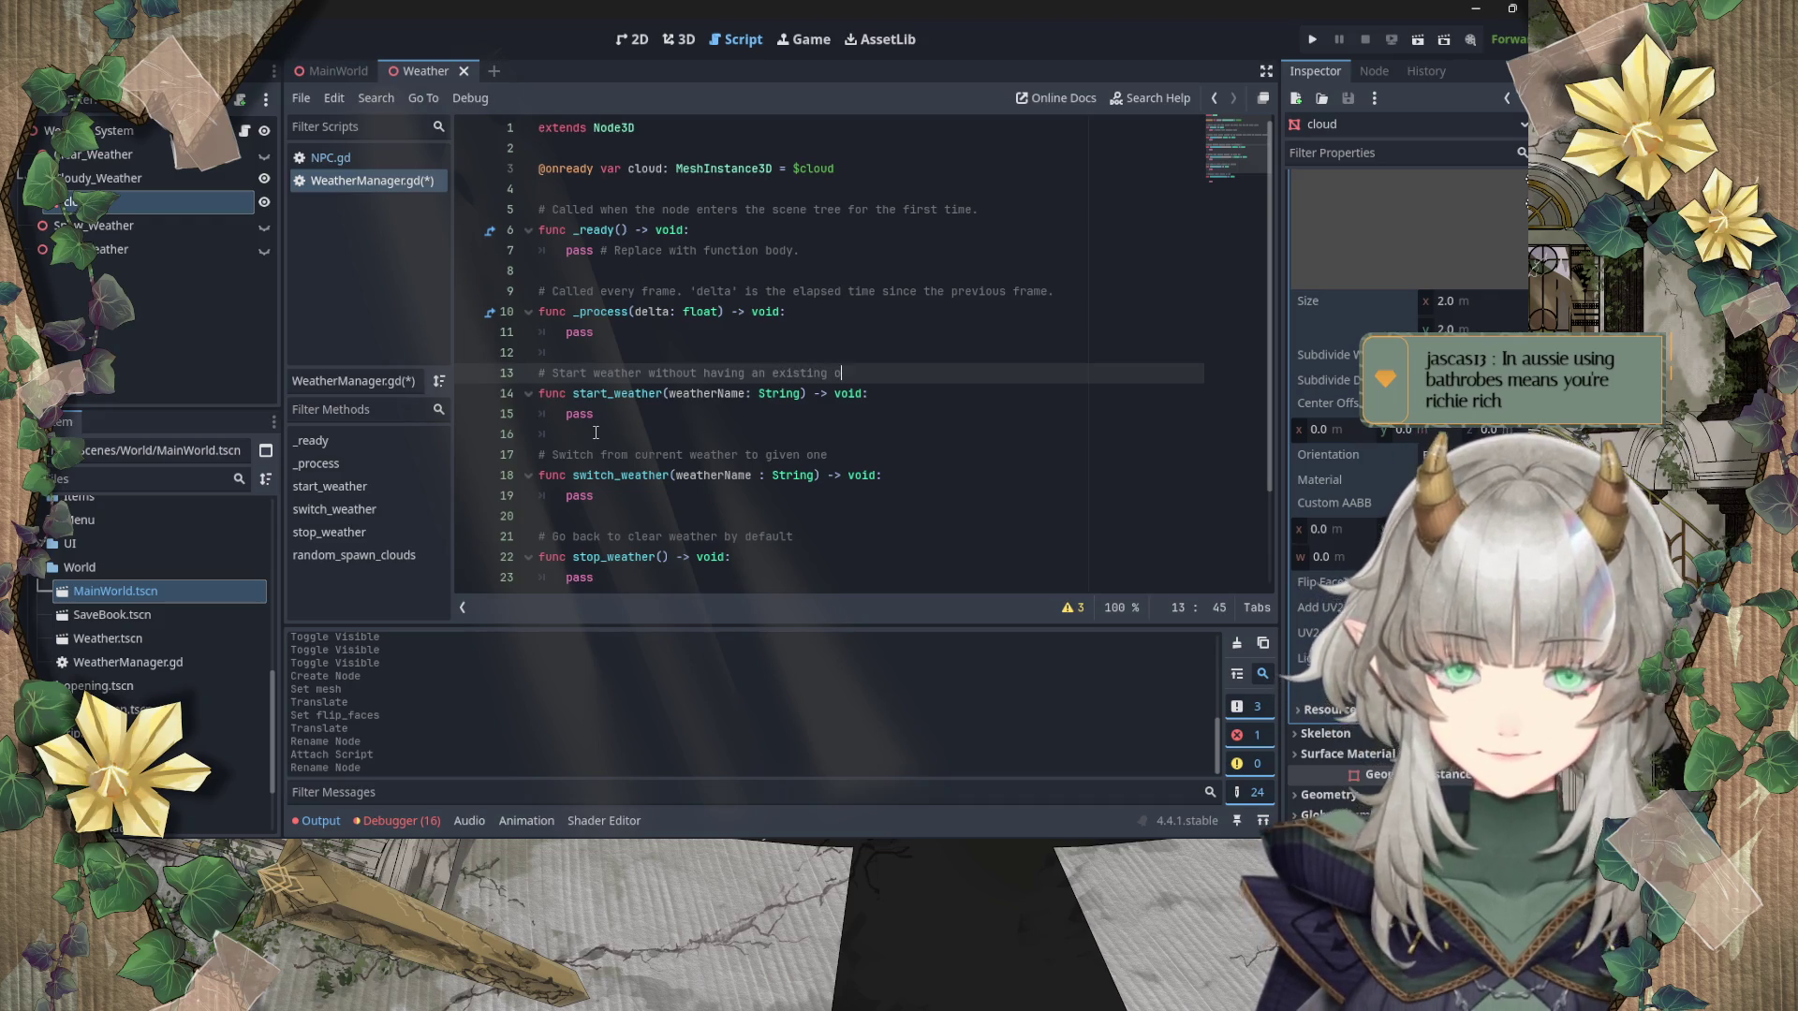
type("n.")
key("ctrl+s")
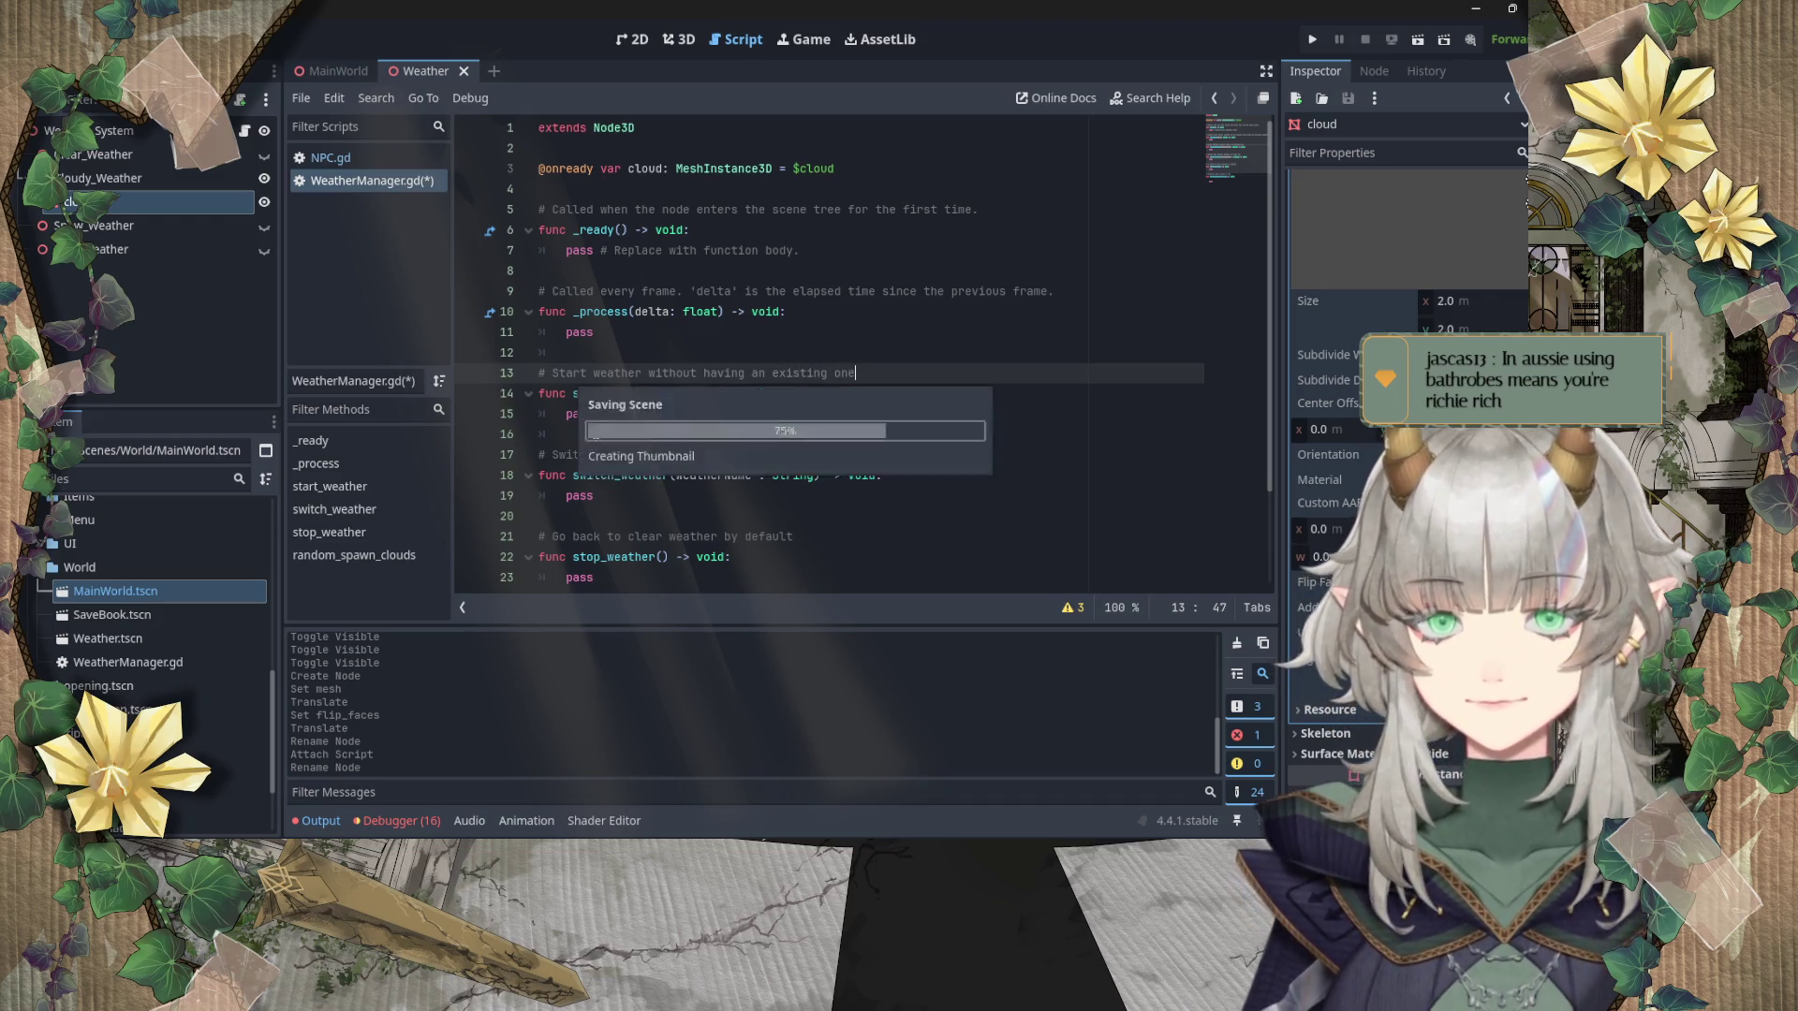
left_click(637, 522)
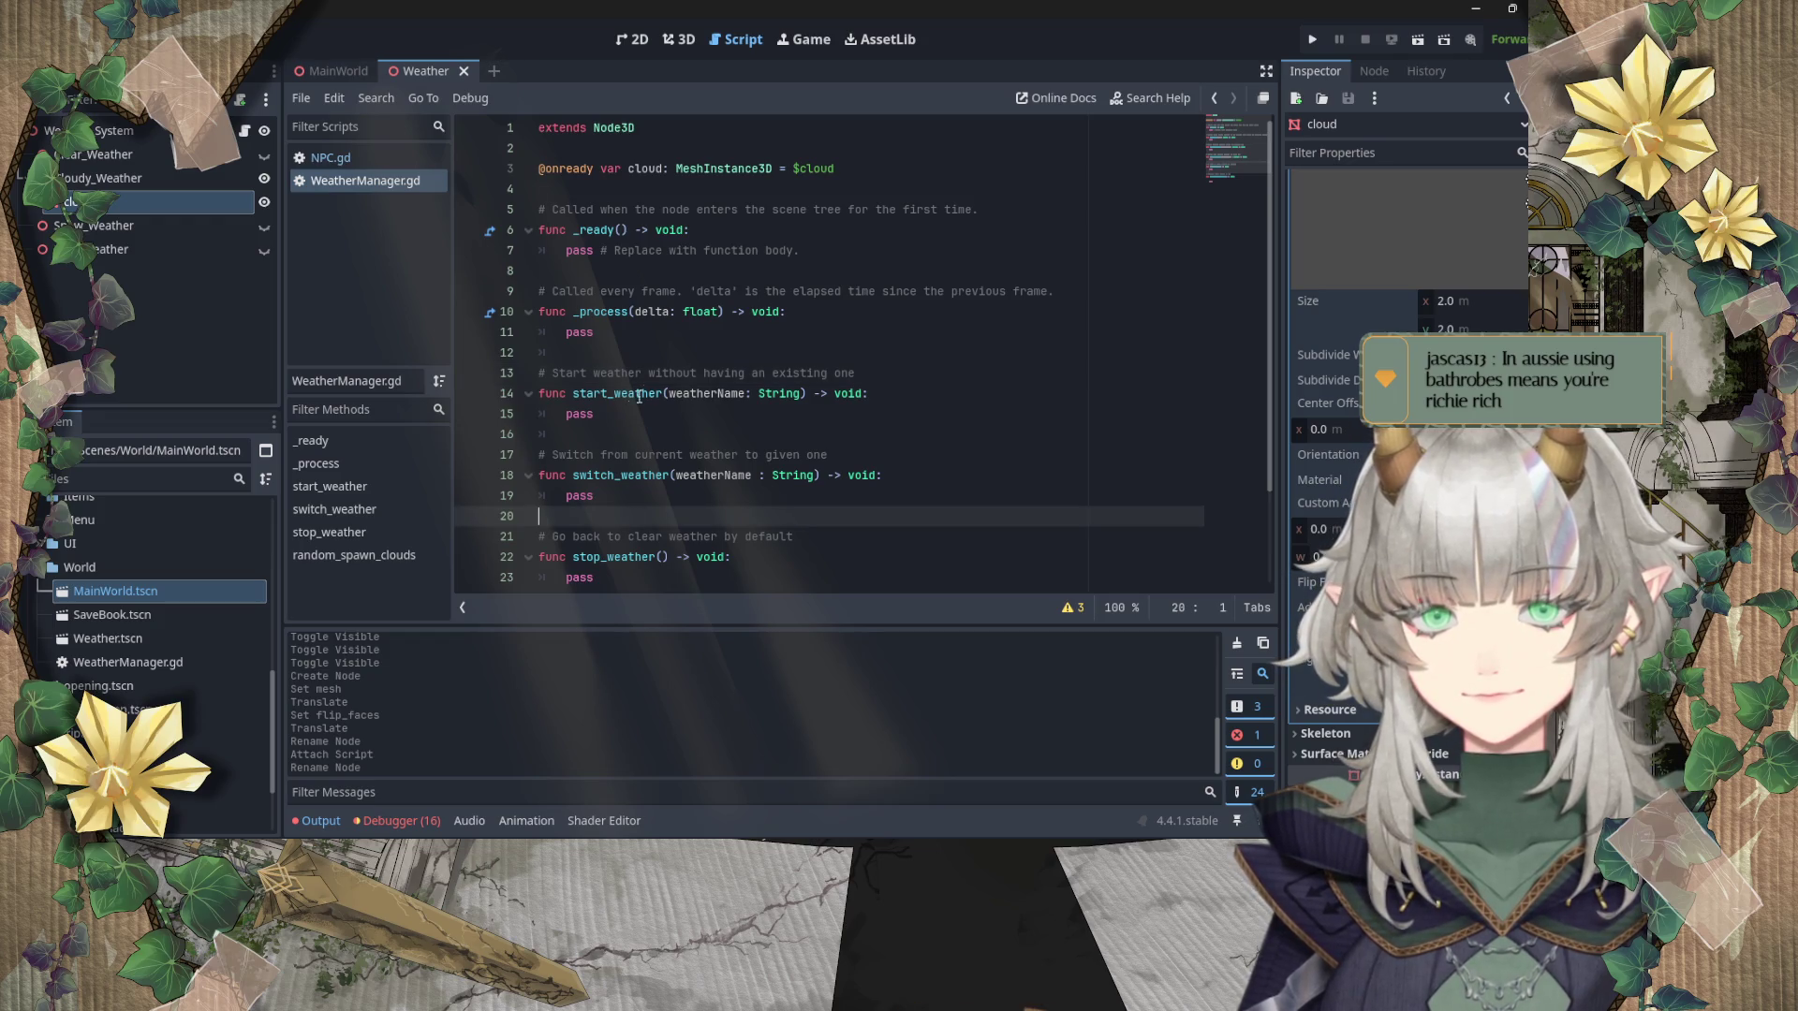
Step: Remove the extra blank line after stop_weather and declare transition_btwn_weathers() -> void
scroll(655, 378, "down", 2)
left_click(608, 473)
key("Delete")
key("Return")
key("Return")
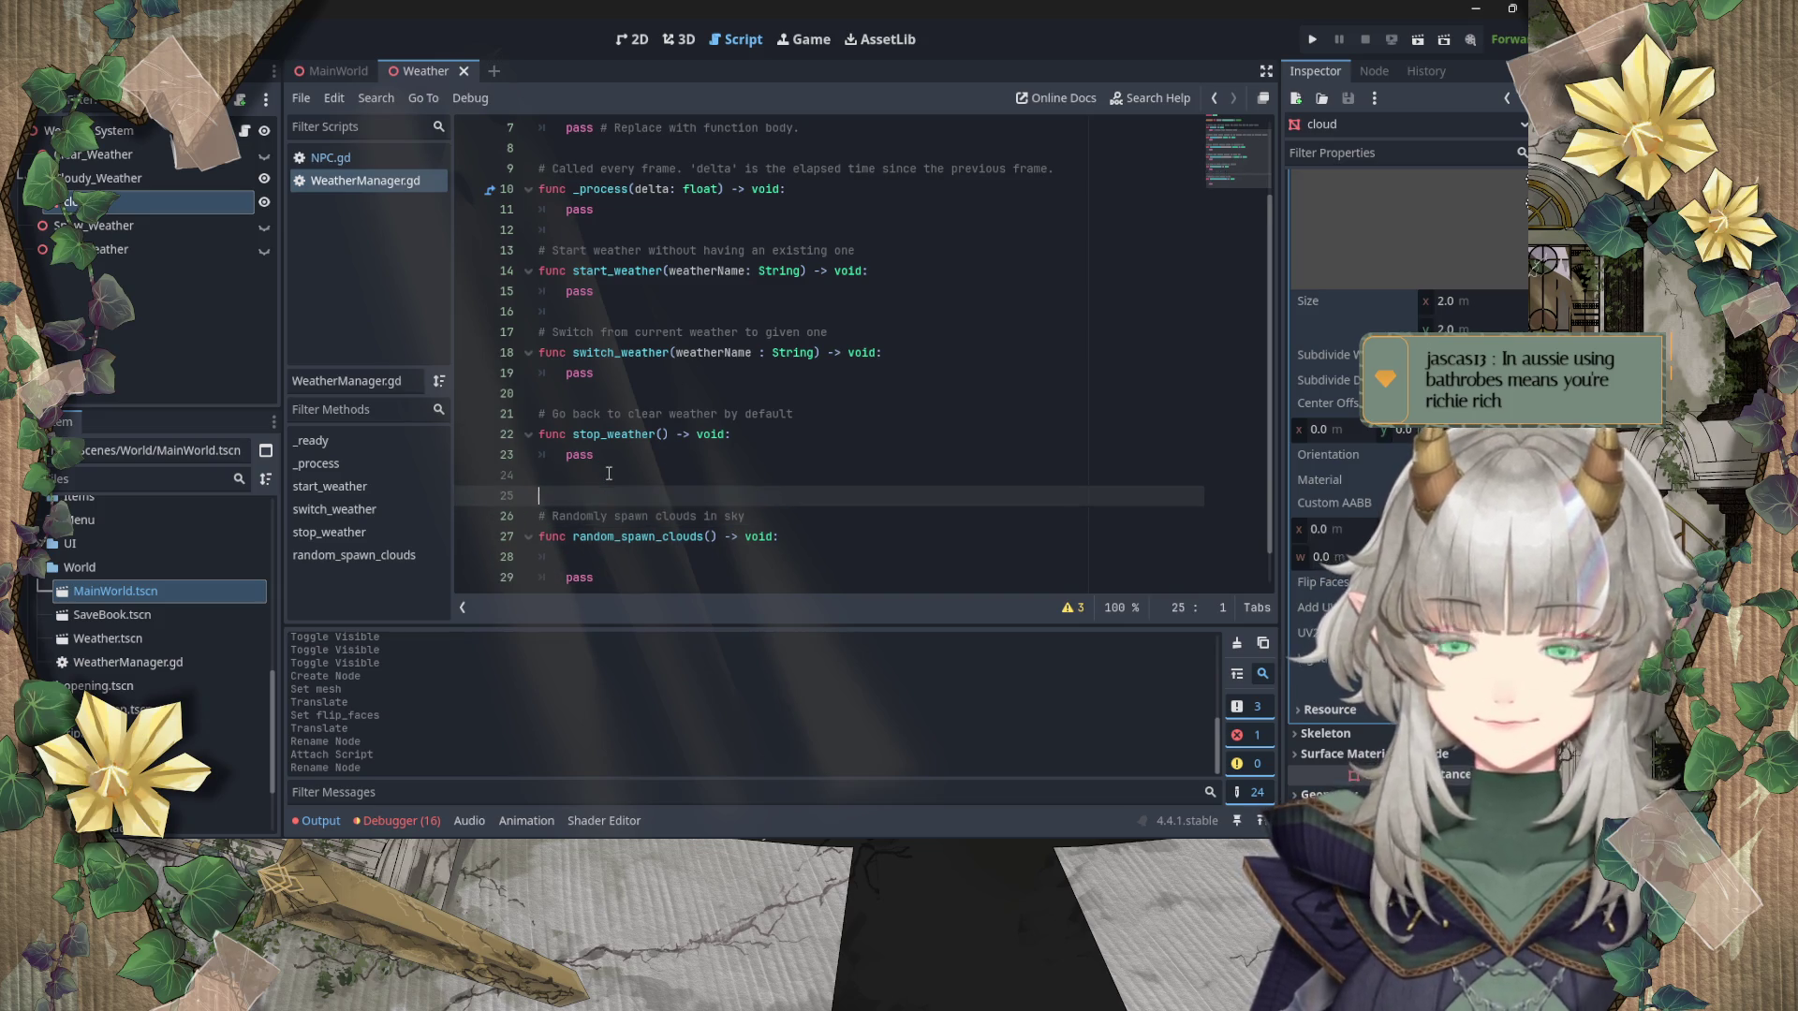
type("func ")
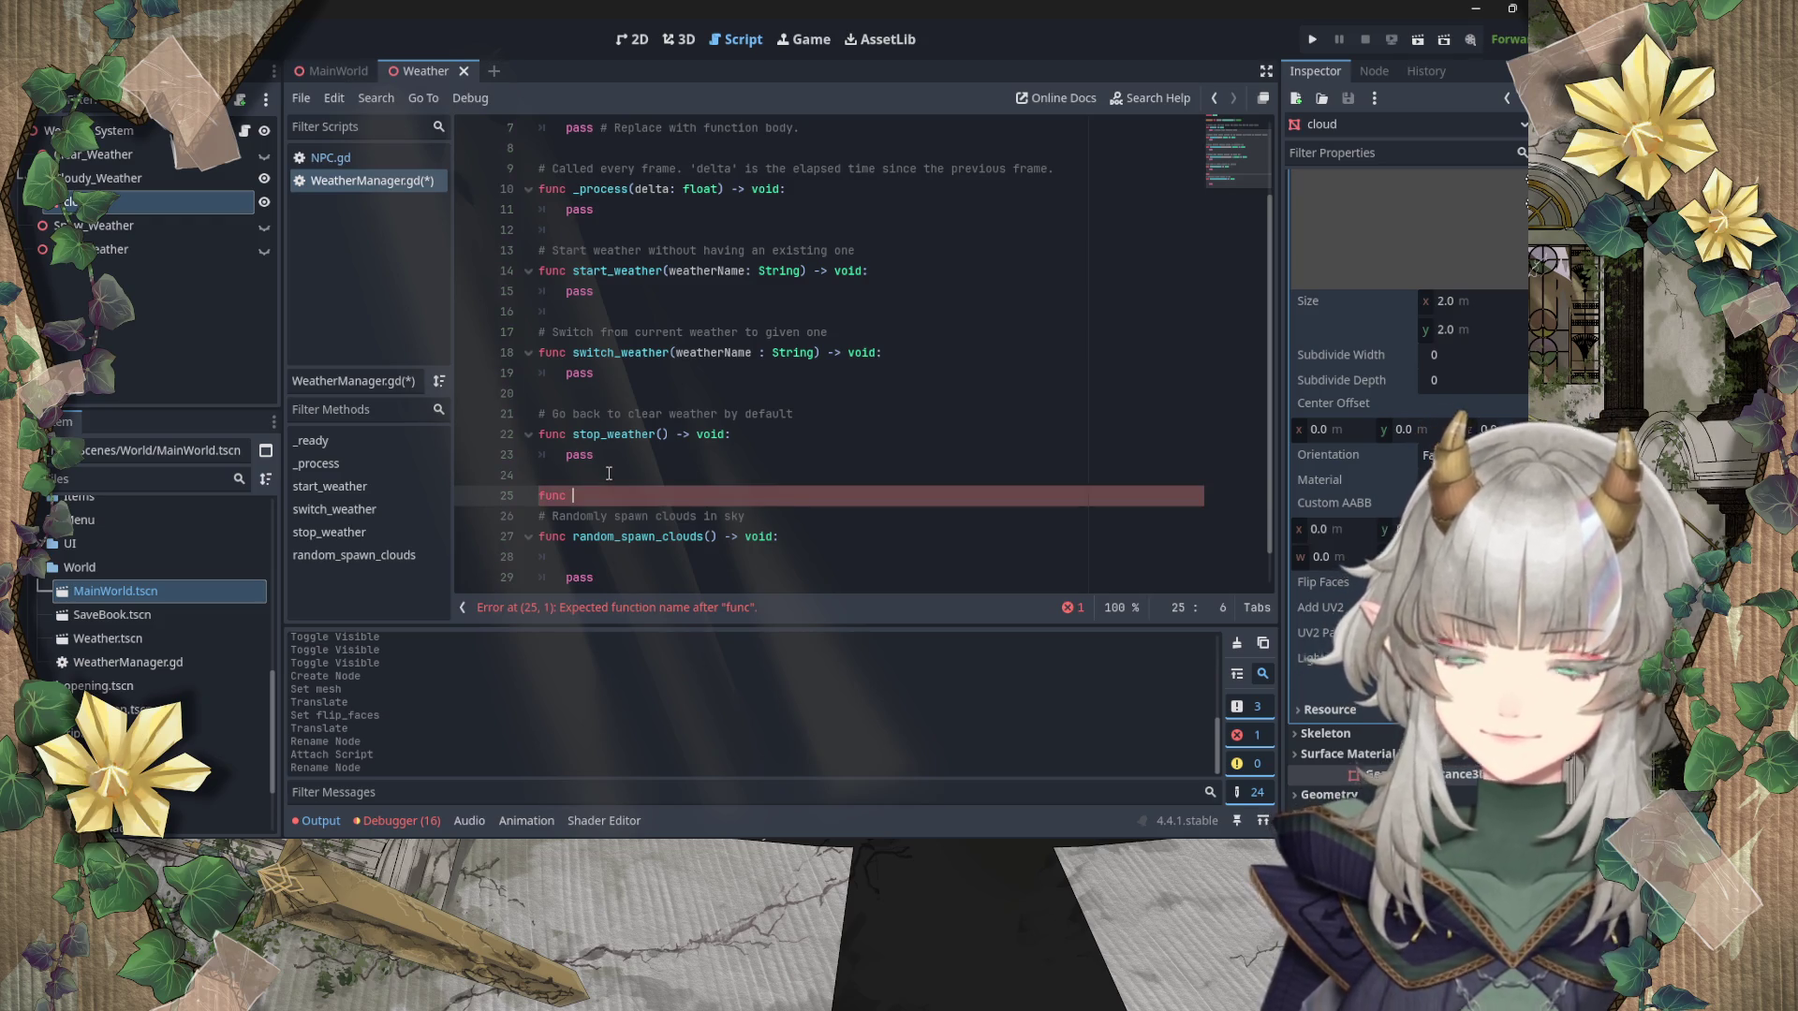
type("transition")
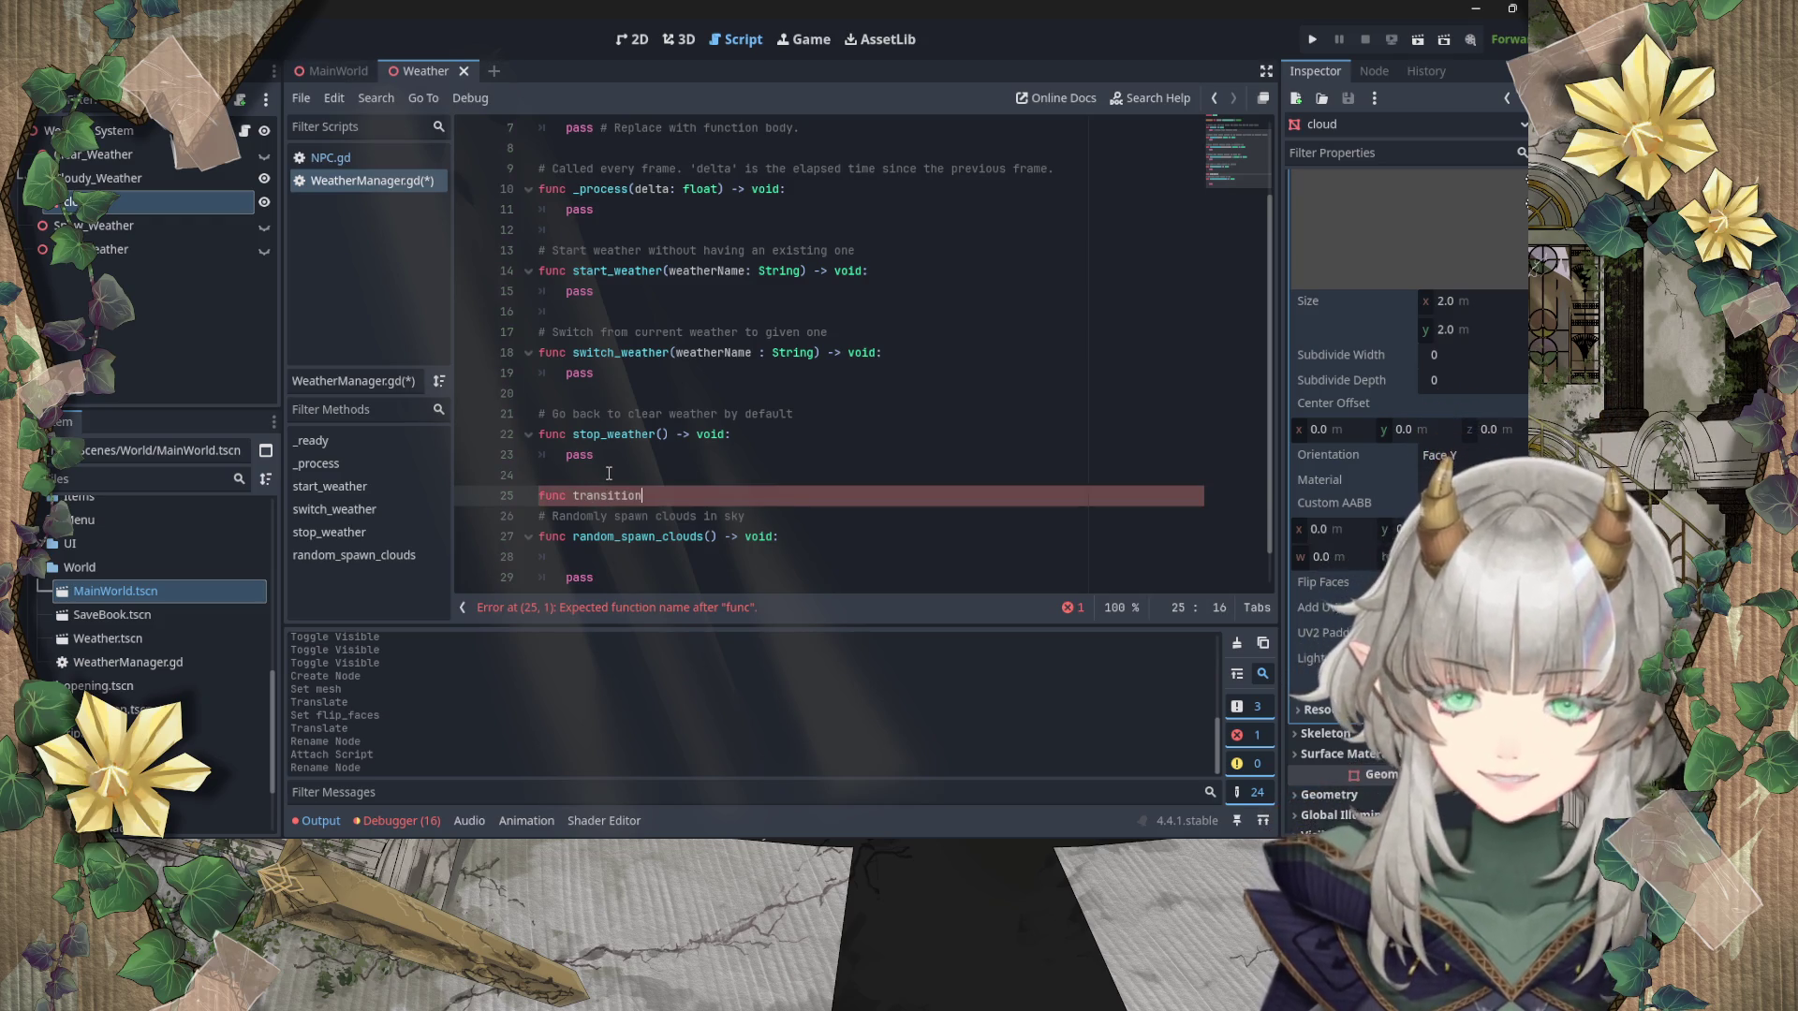
type("_btwn")
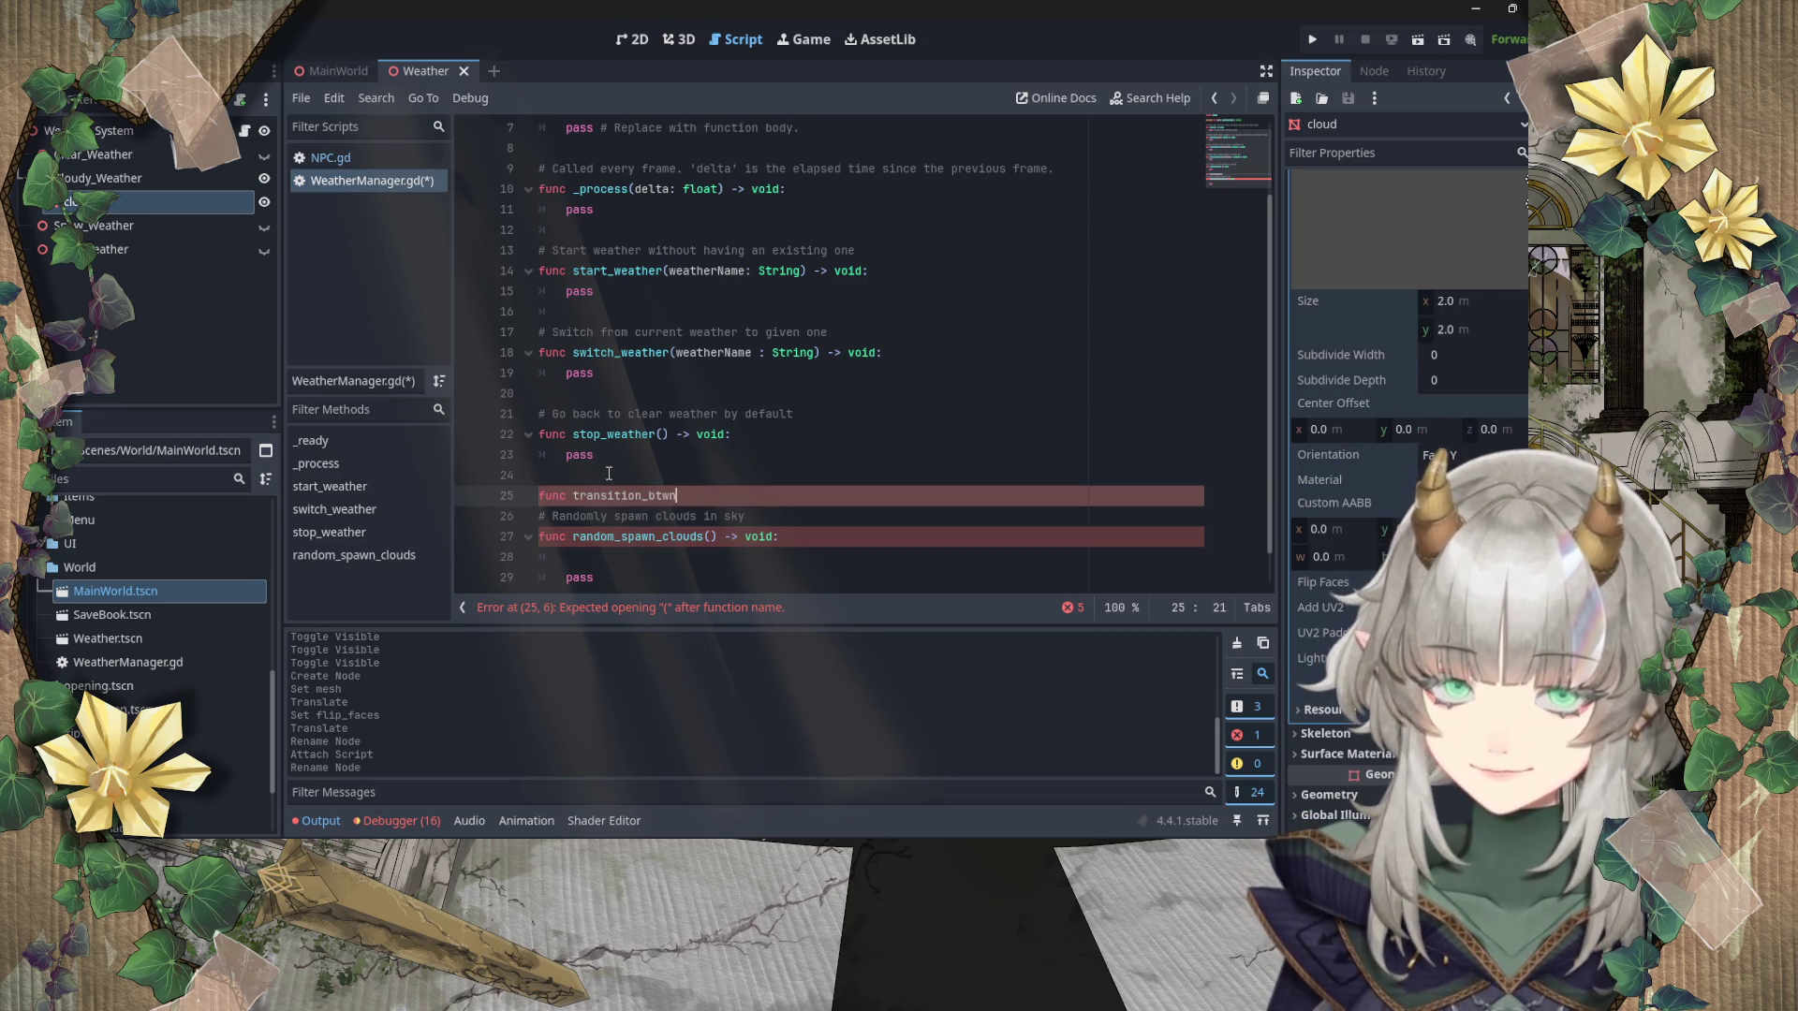
type("_weathers()")
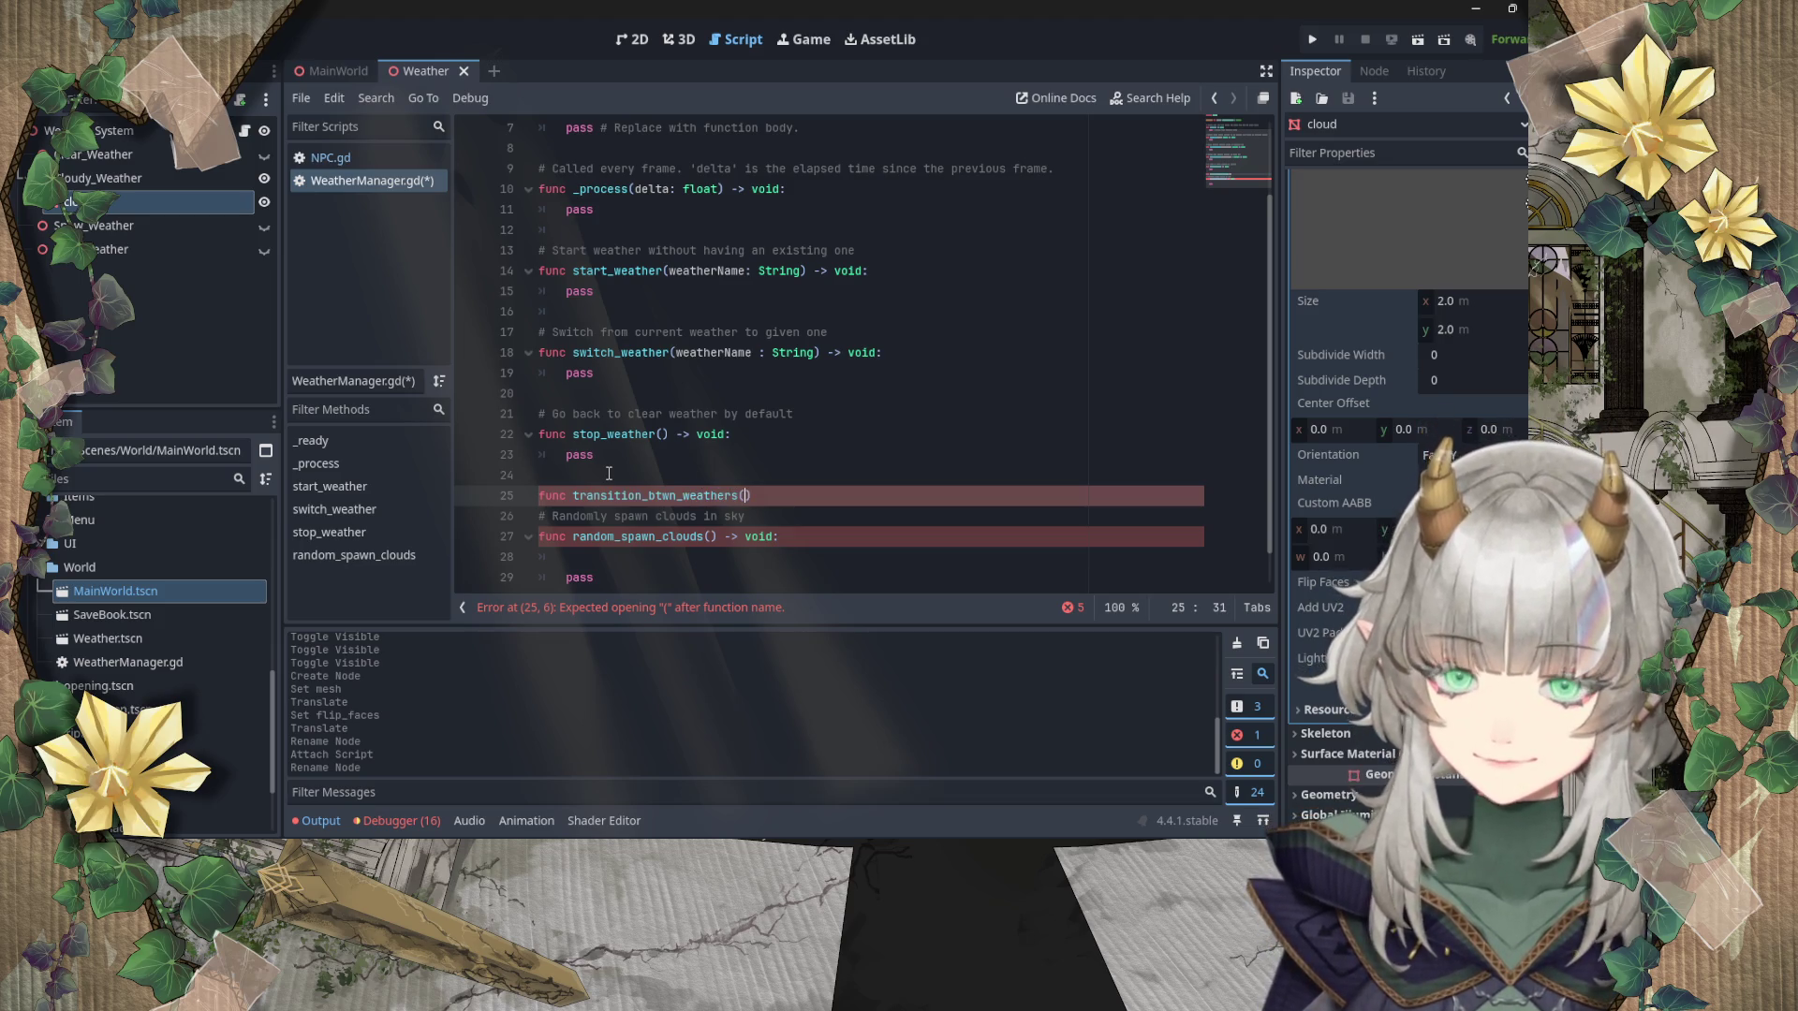
type(" -W")
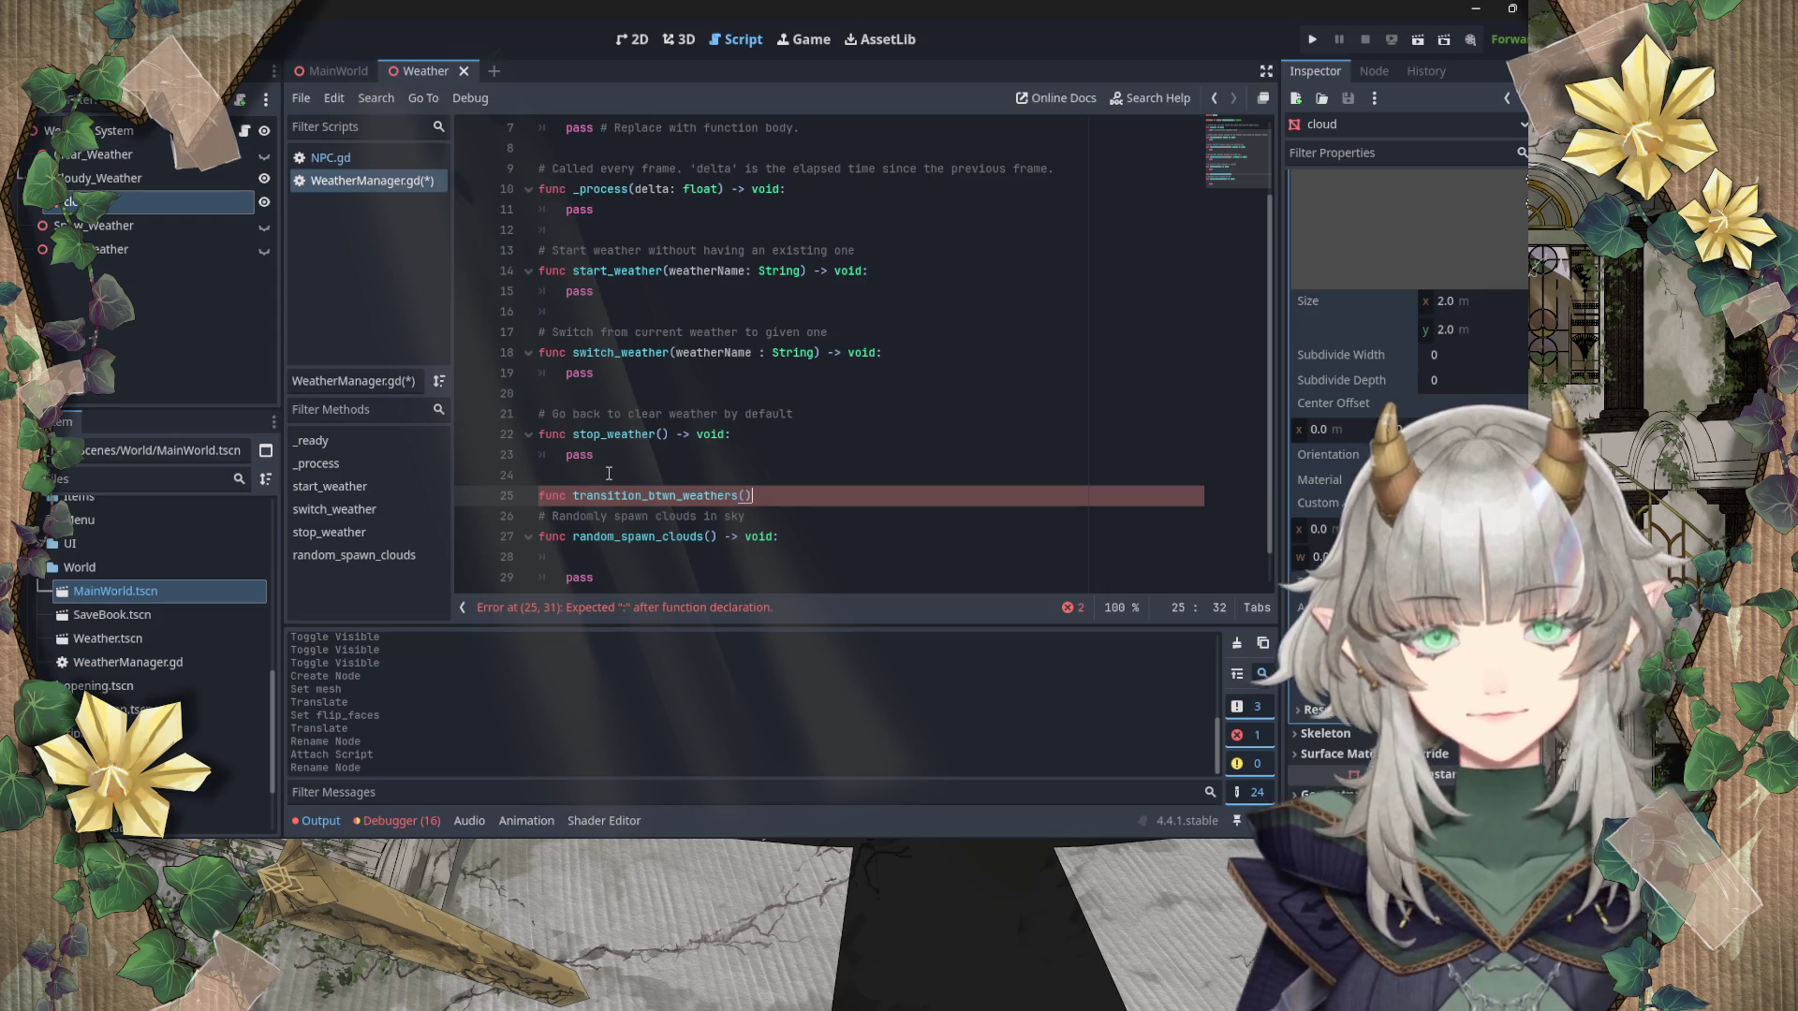
key("BackSpace")
type("> voi")
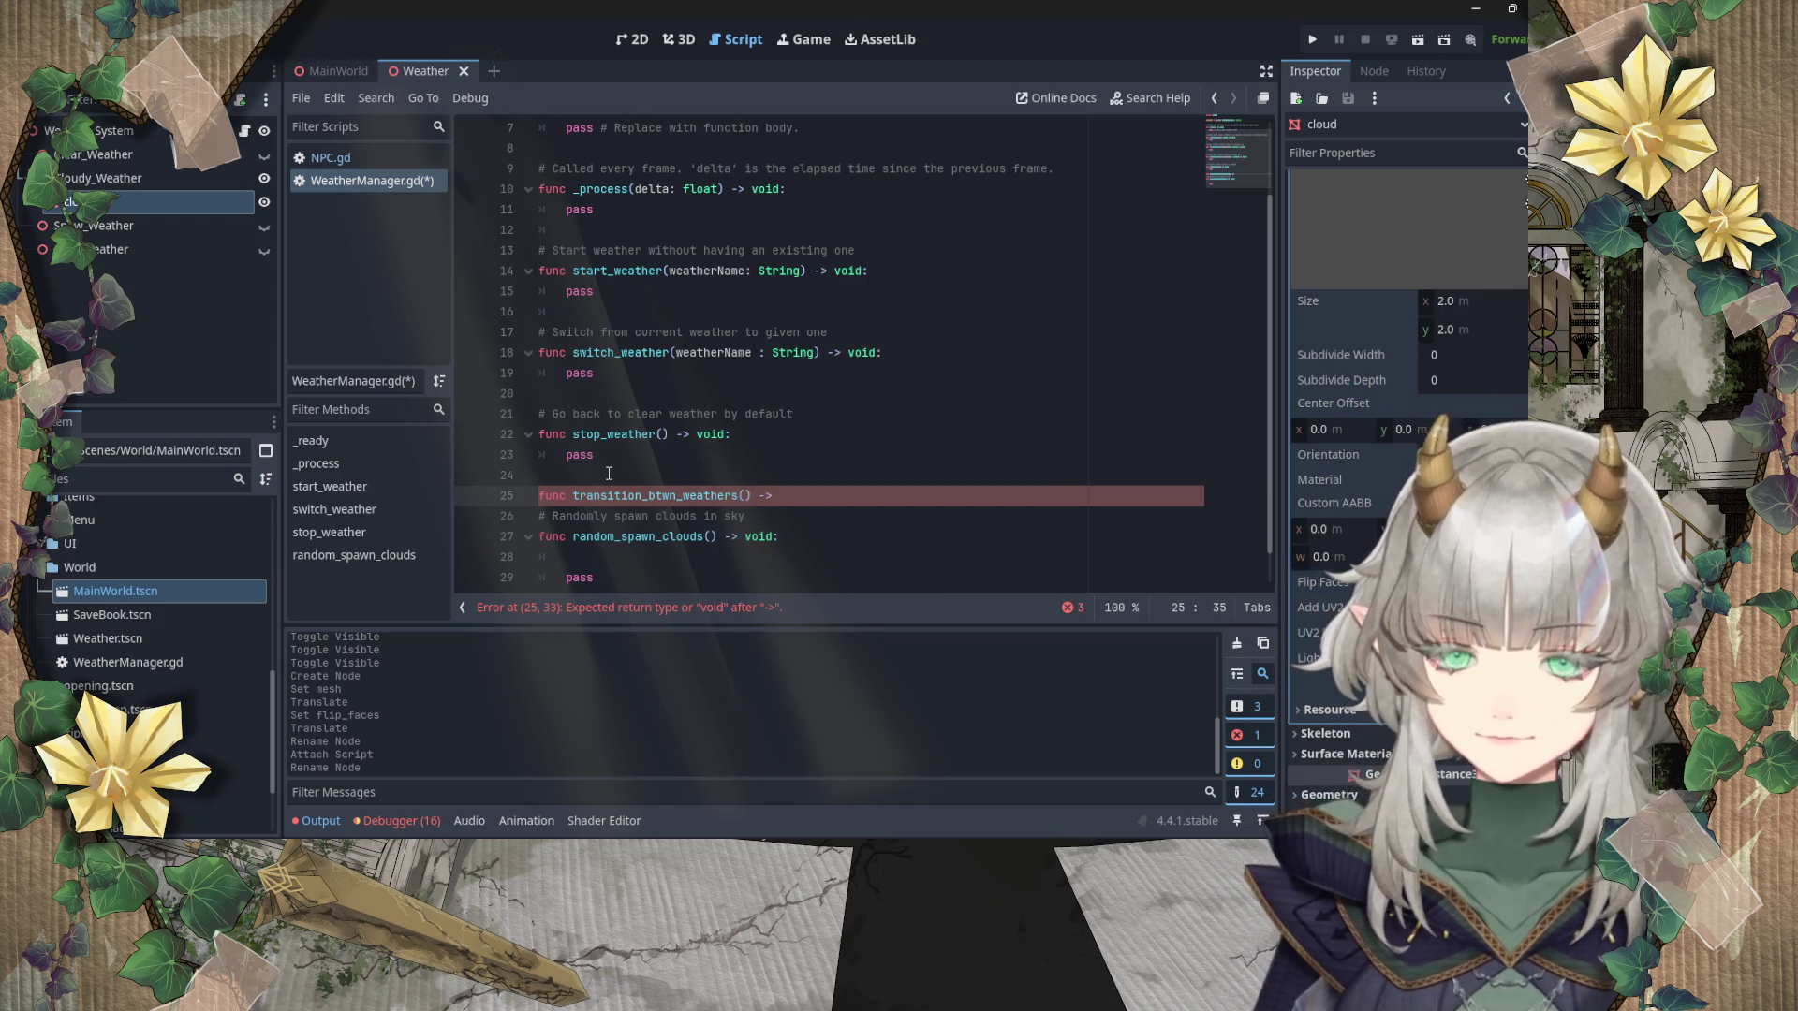
type("d;")
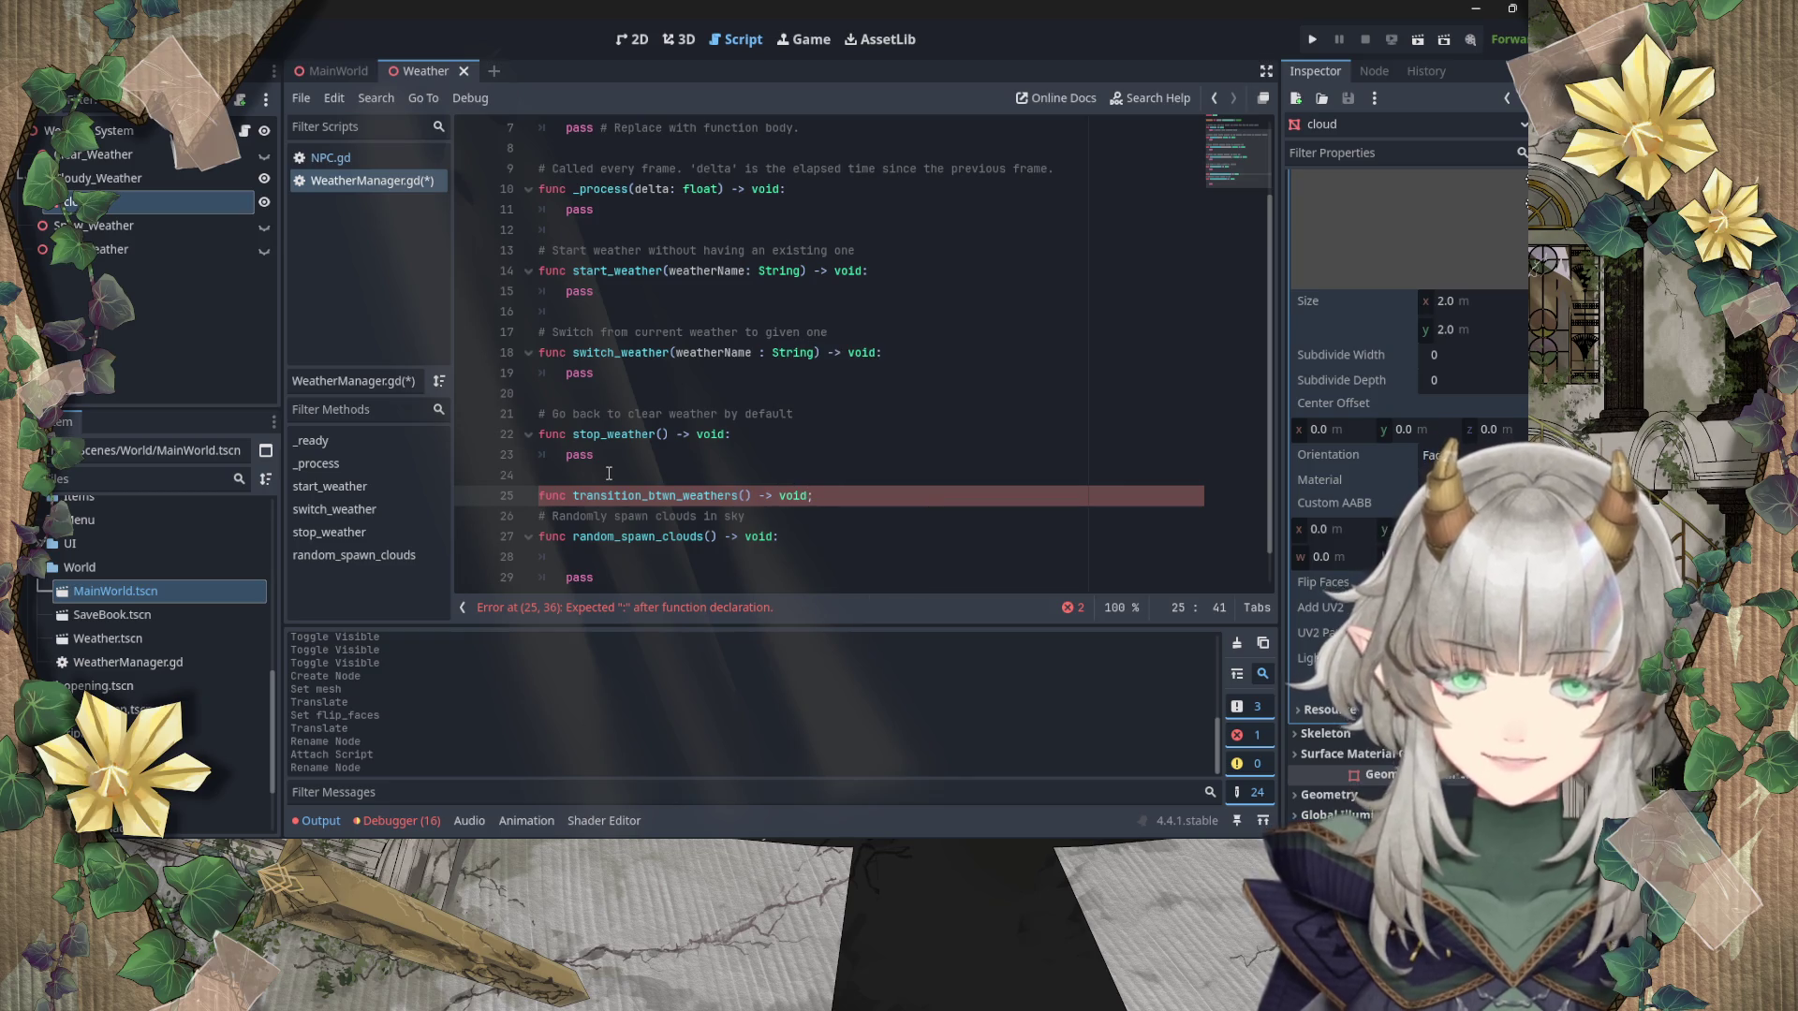
key("BackSpace")
type(":")
key("Return")
key("Up")
Step: Comment transition_btwn_weathers with '# Do a slow transition between 2 weather types' and save
key("ctrl+shift+Return")
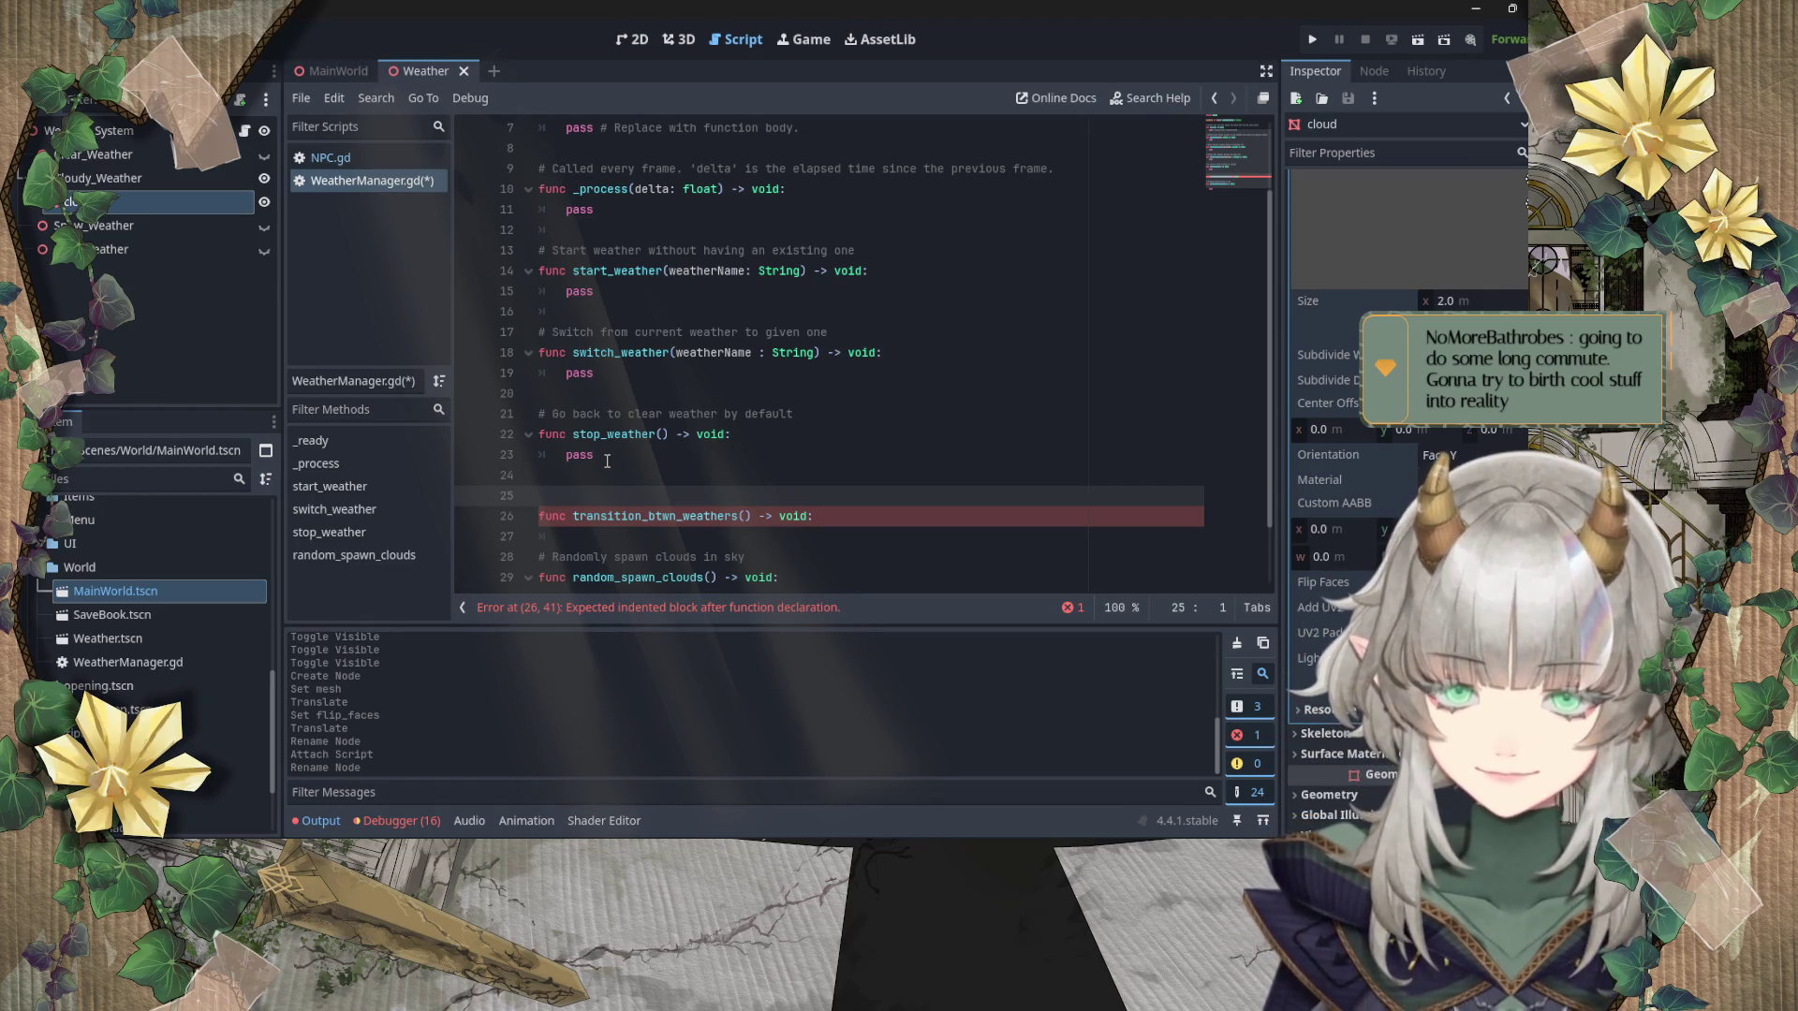
type("# ")
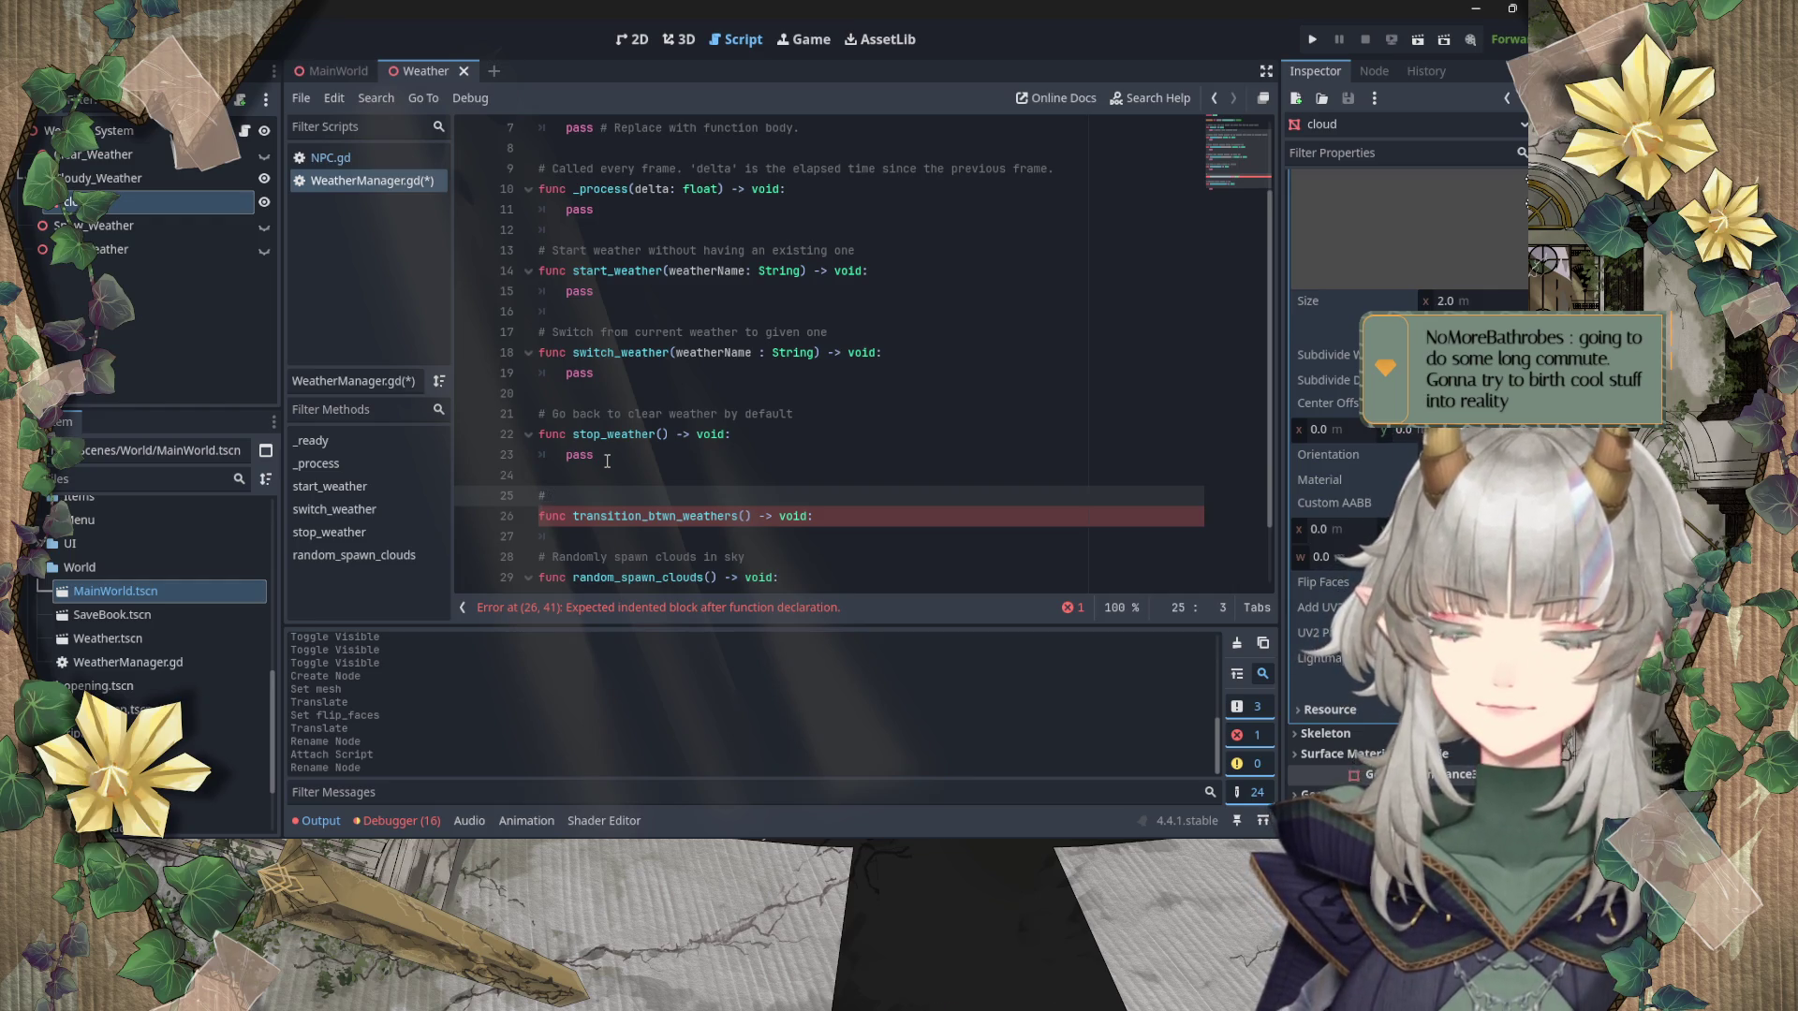
type("Do a slow t")
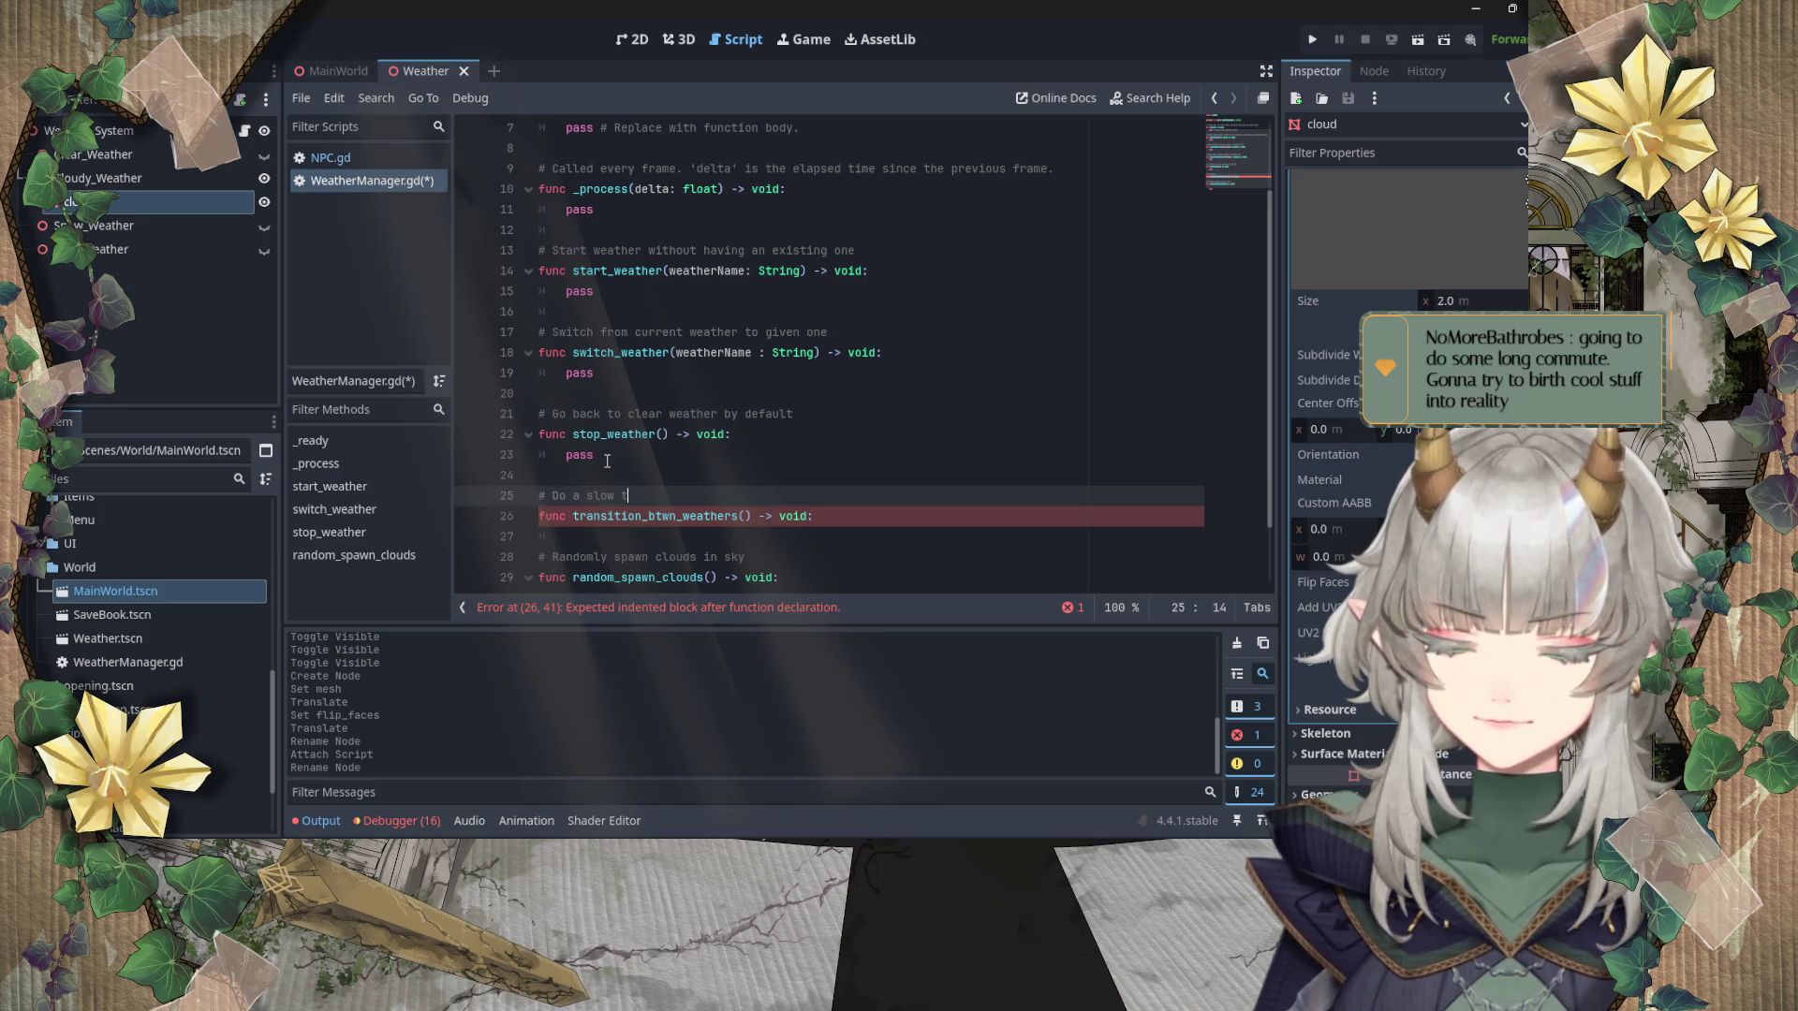
type("ransition")
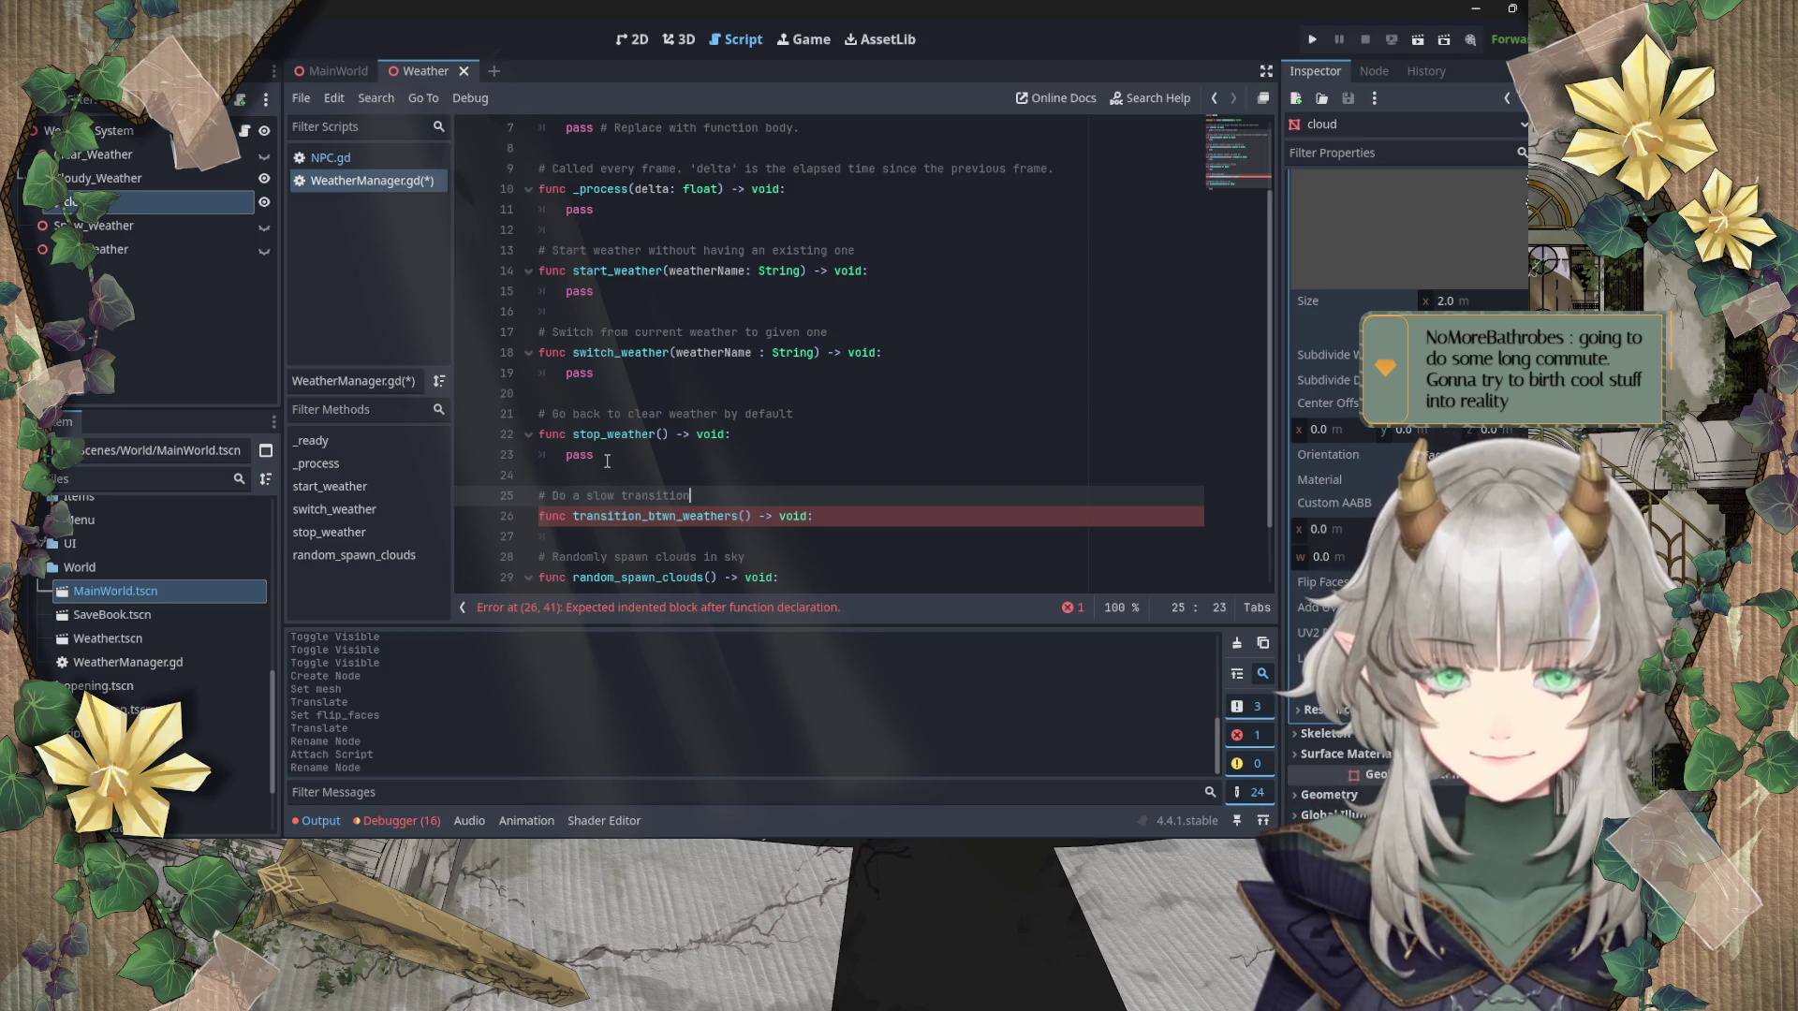
type(" b")
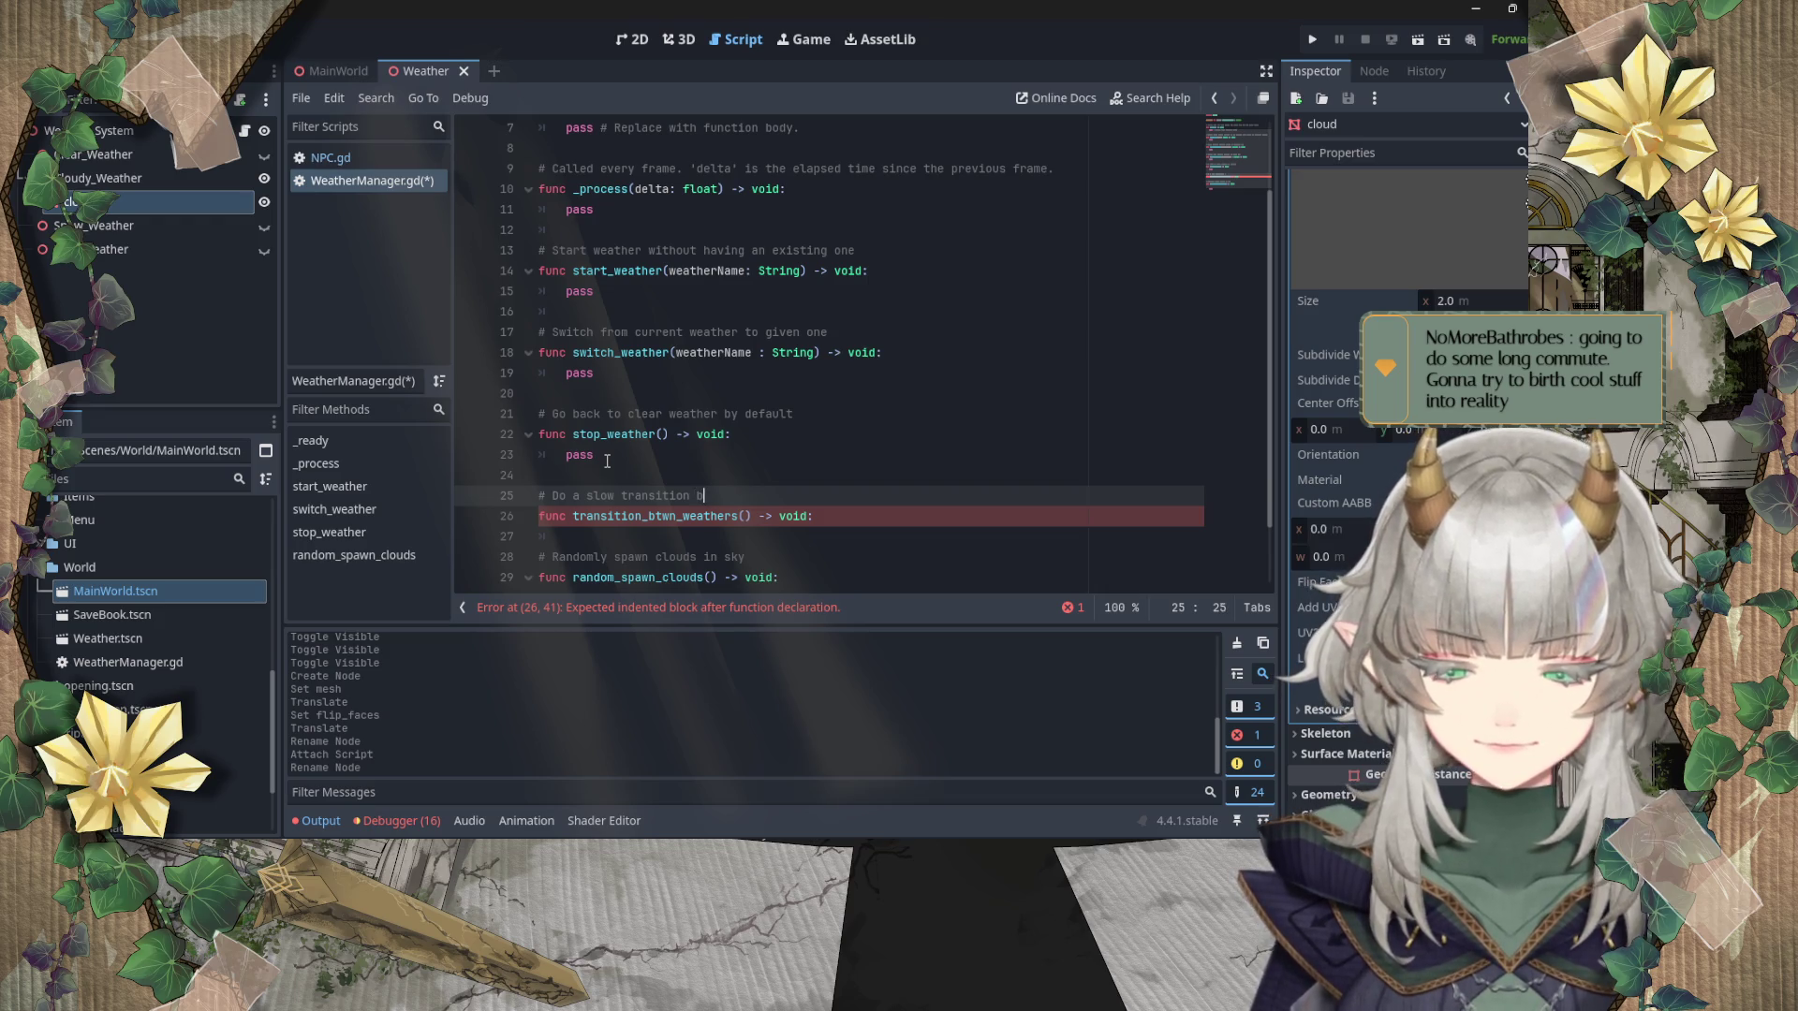
type("etween")
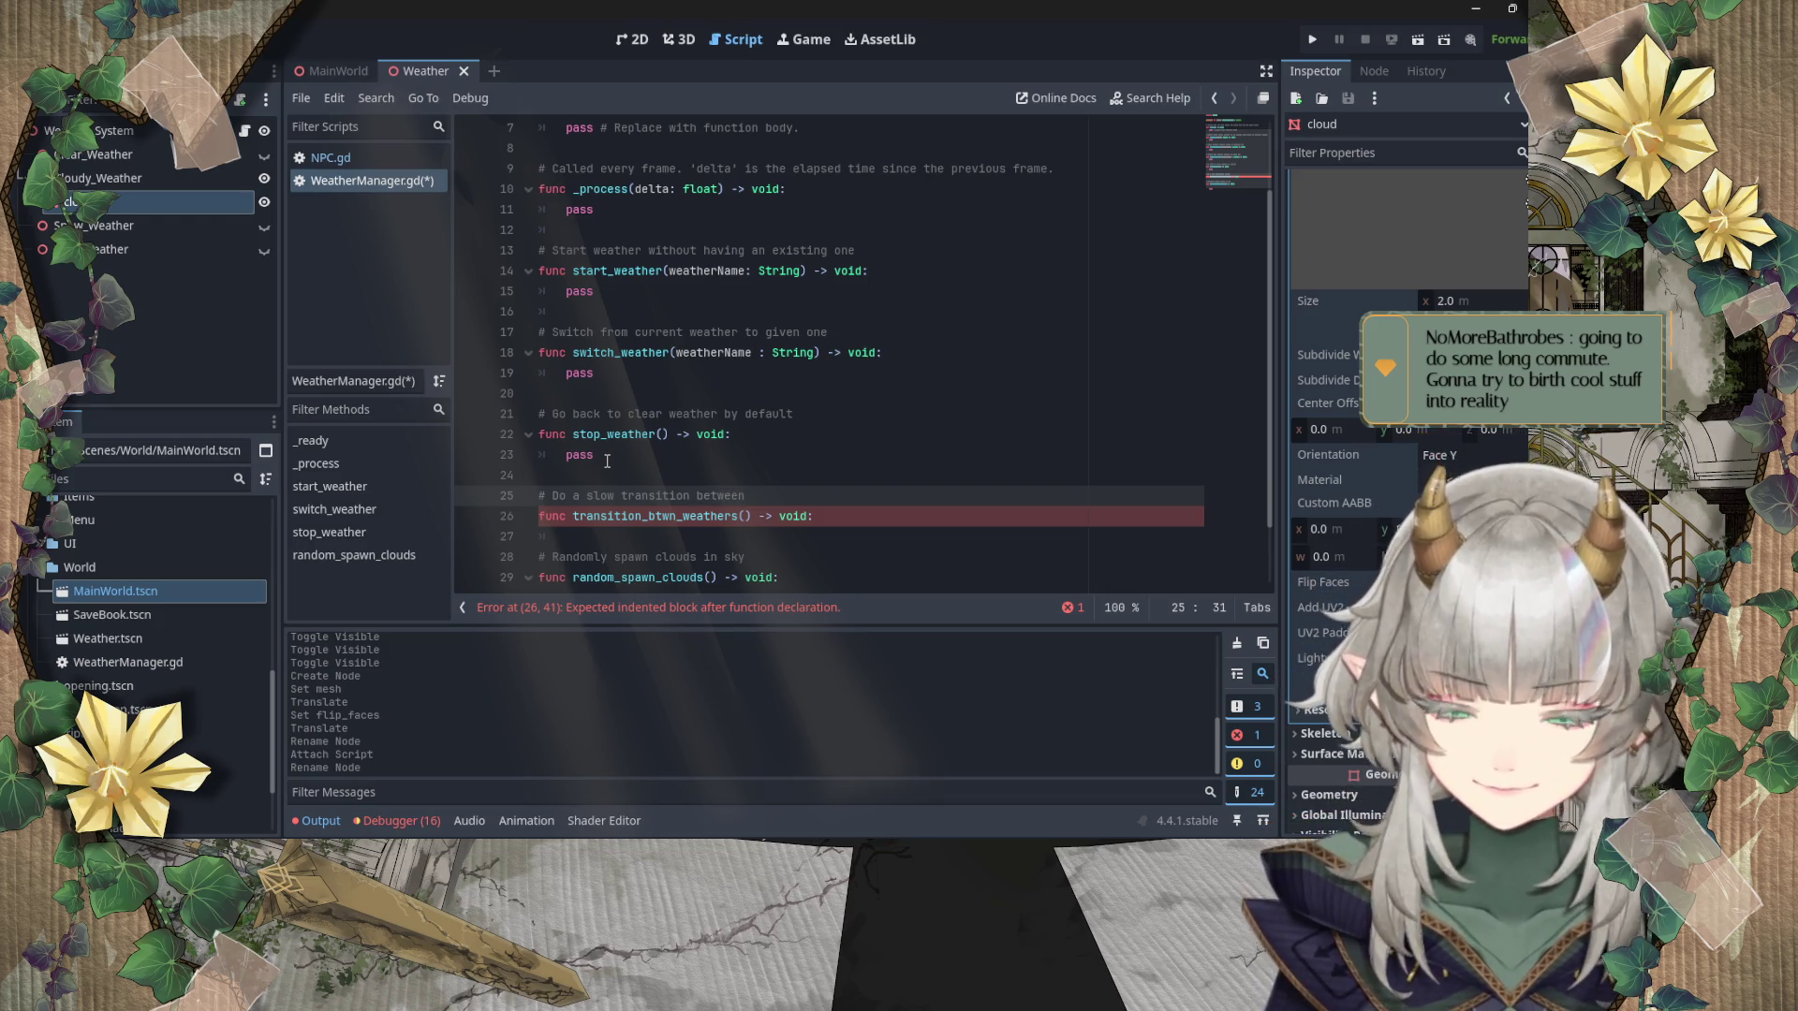
type(" 2 weather")
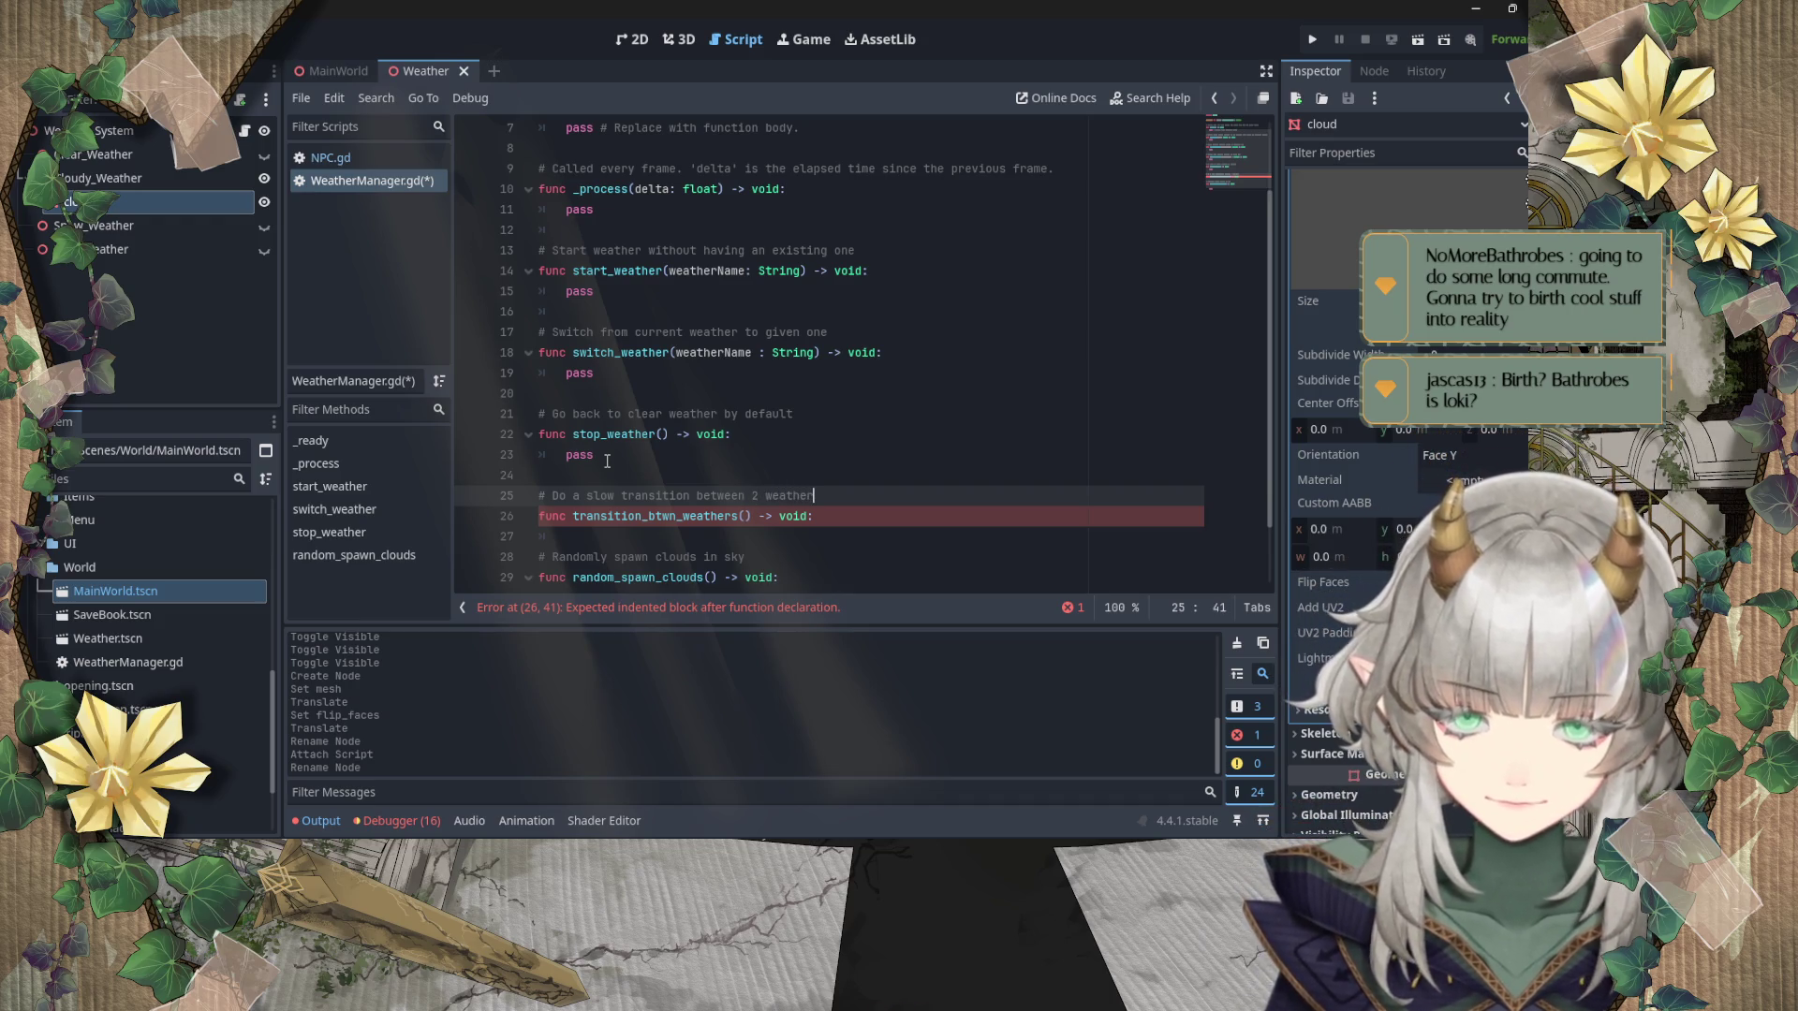
type(" types")
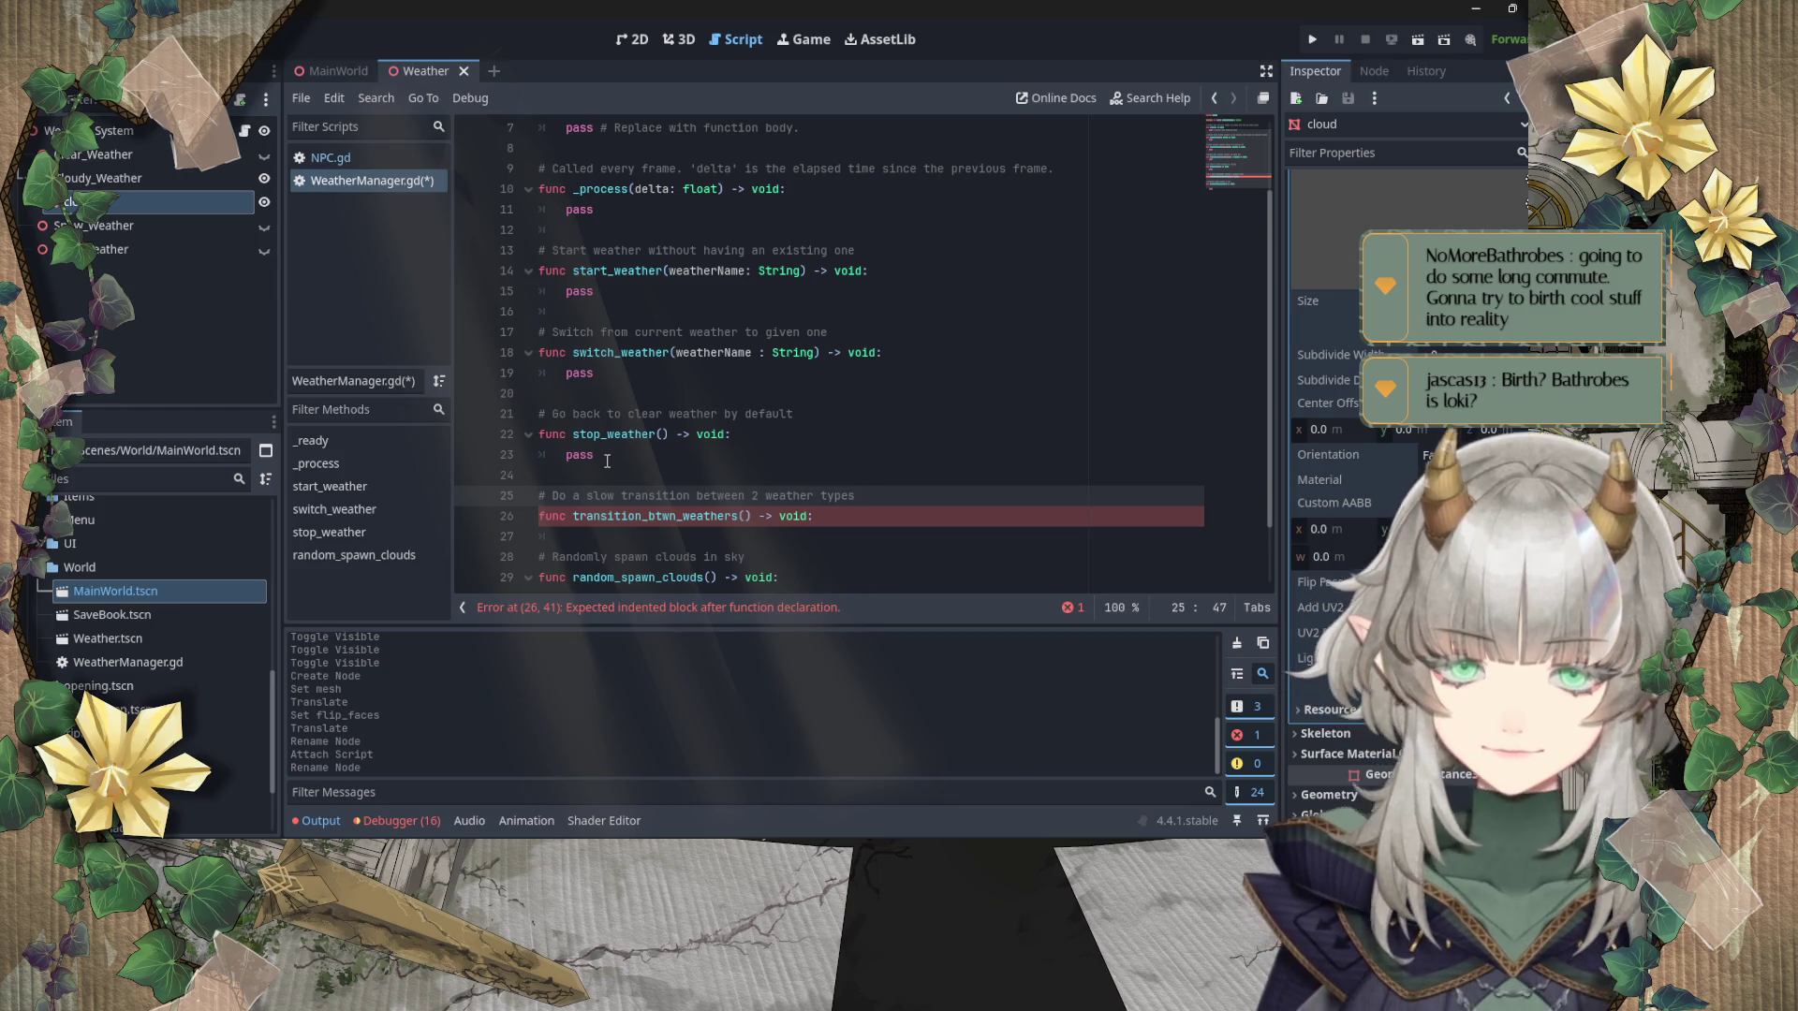
key("ctrl+s")
Step: Add a pass body to transition_btwn_weathers and clear stray spaces in its parentheses
left_click(848, 524)
key("Return")
type("pass")
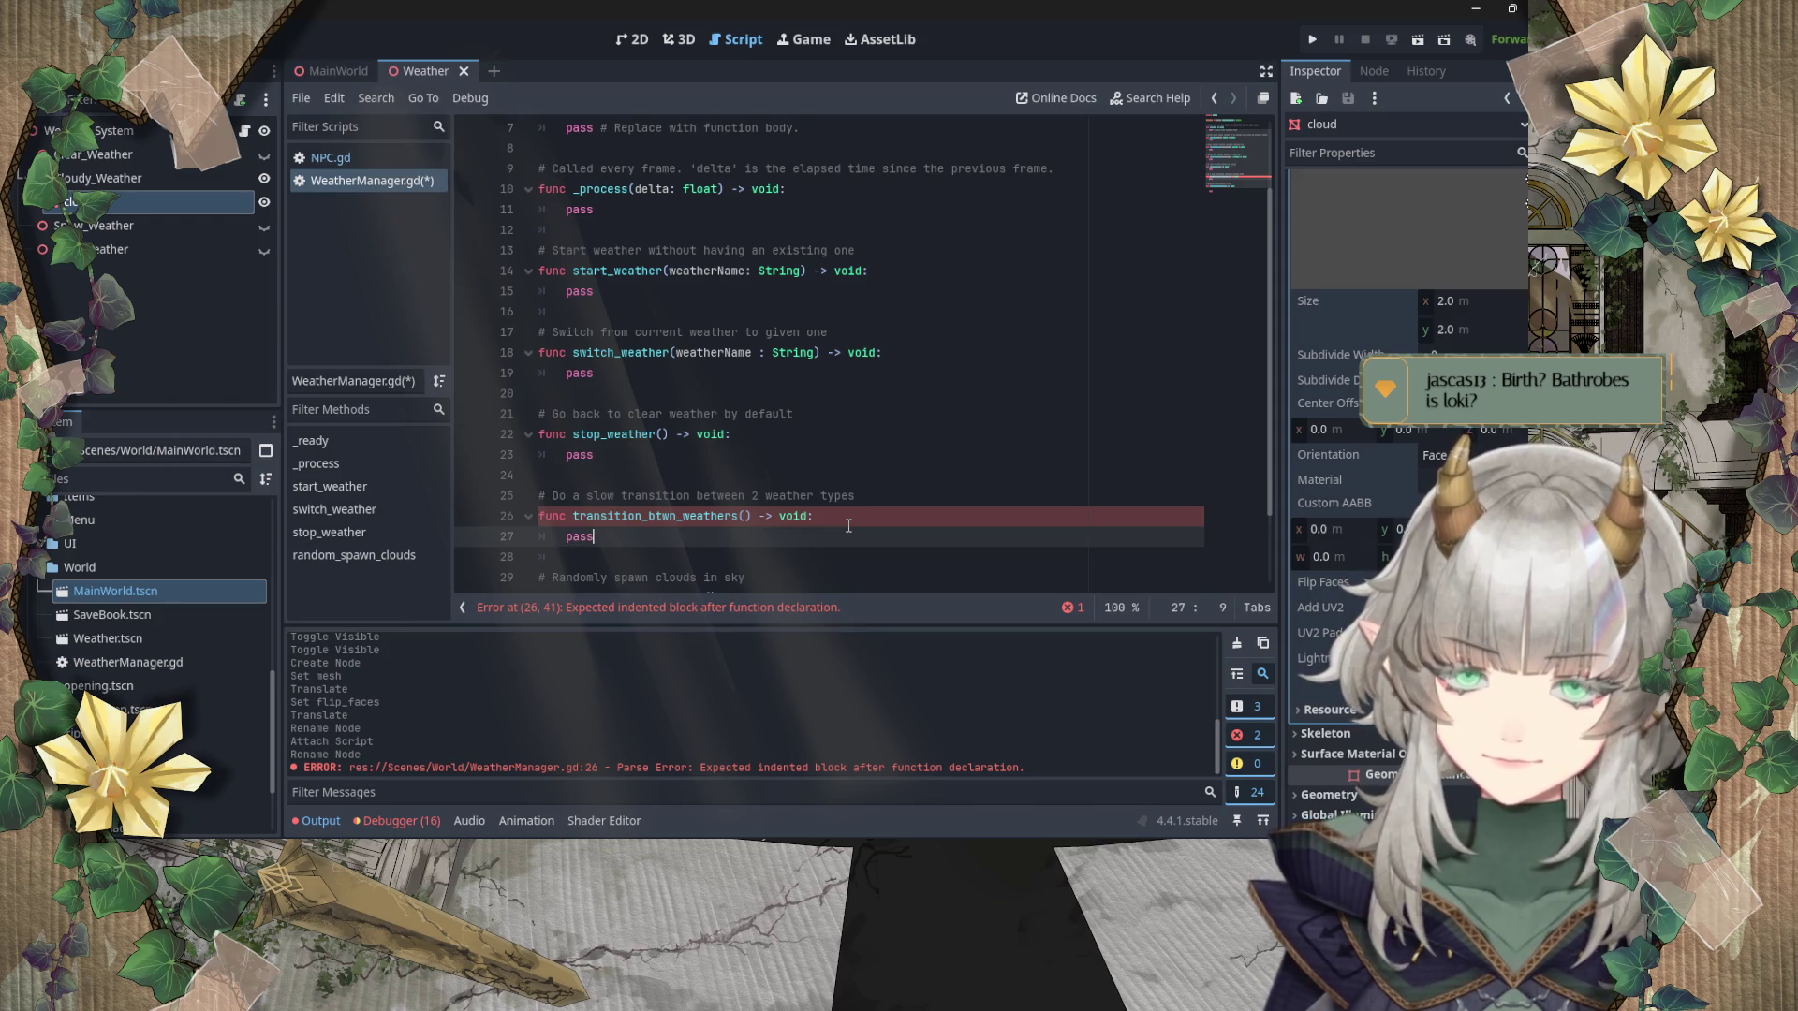
left_click(747, 516)
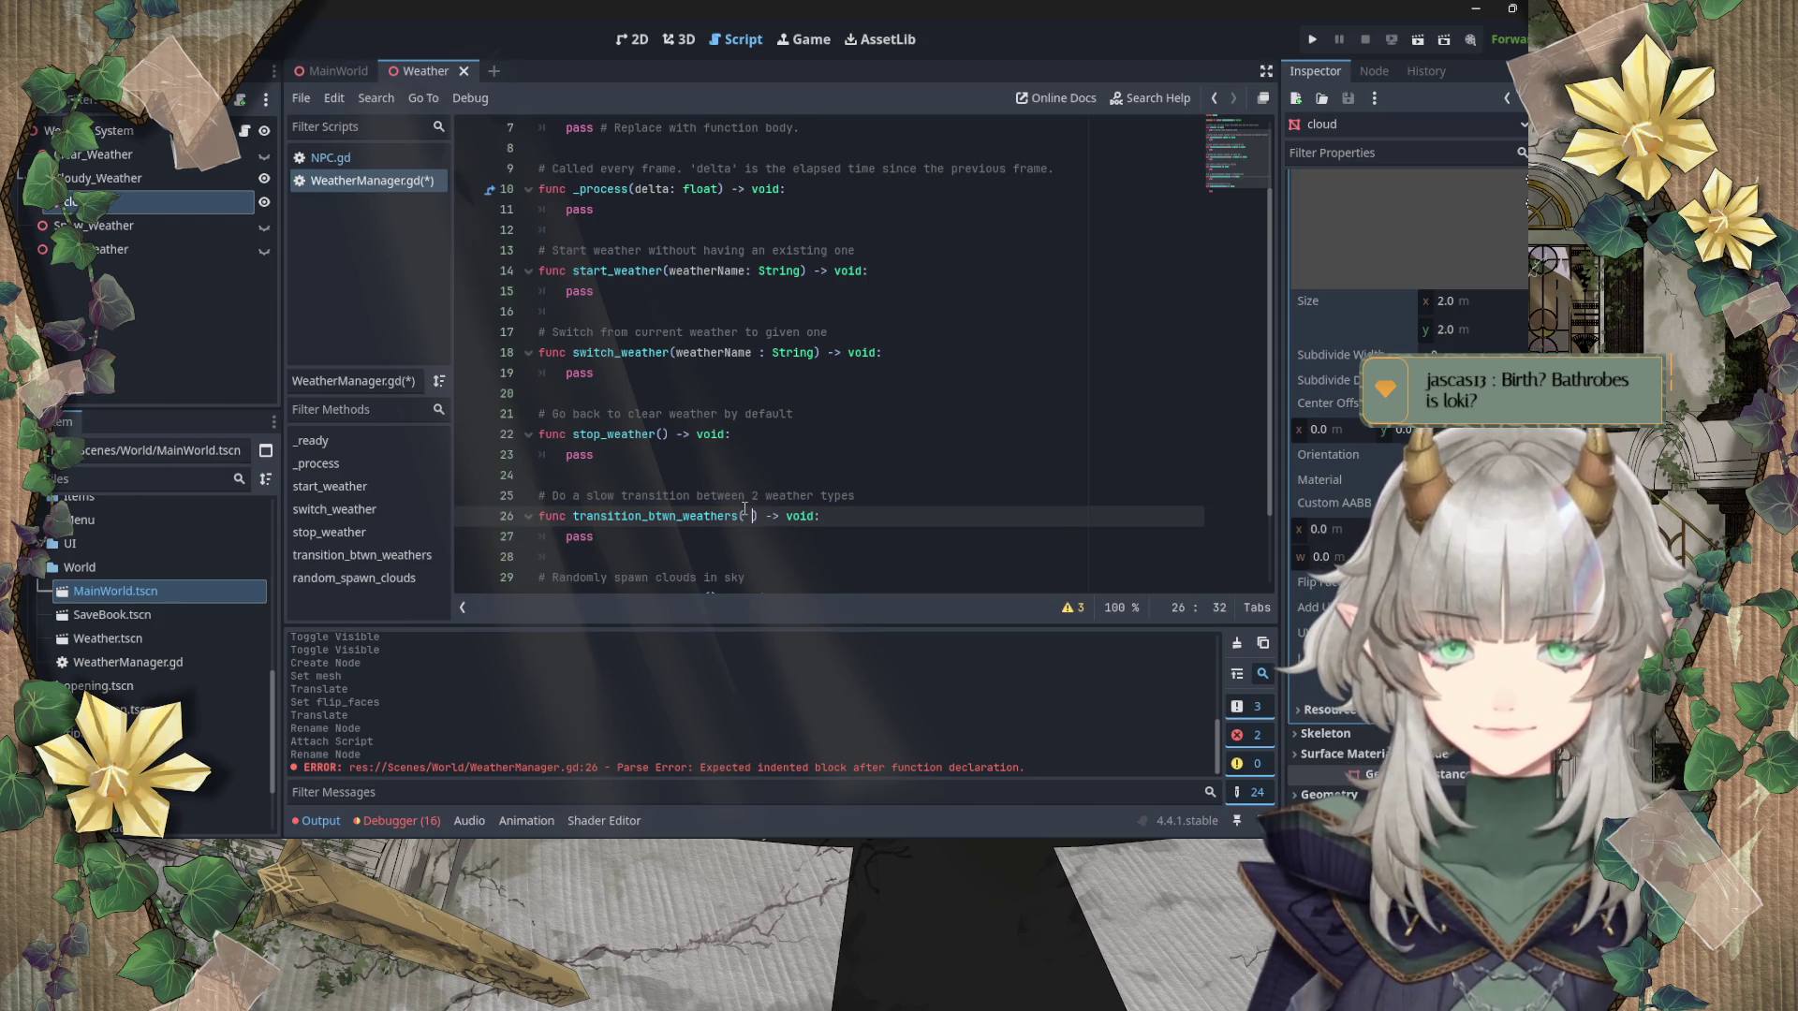
key("BackSpace")
key("BackSpace")
key("BackSpace")
Step: Save WeatherManager.gd with empty transition_btwn_weathers() parentheses
key("ctrl+s")
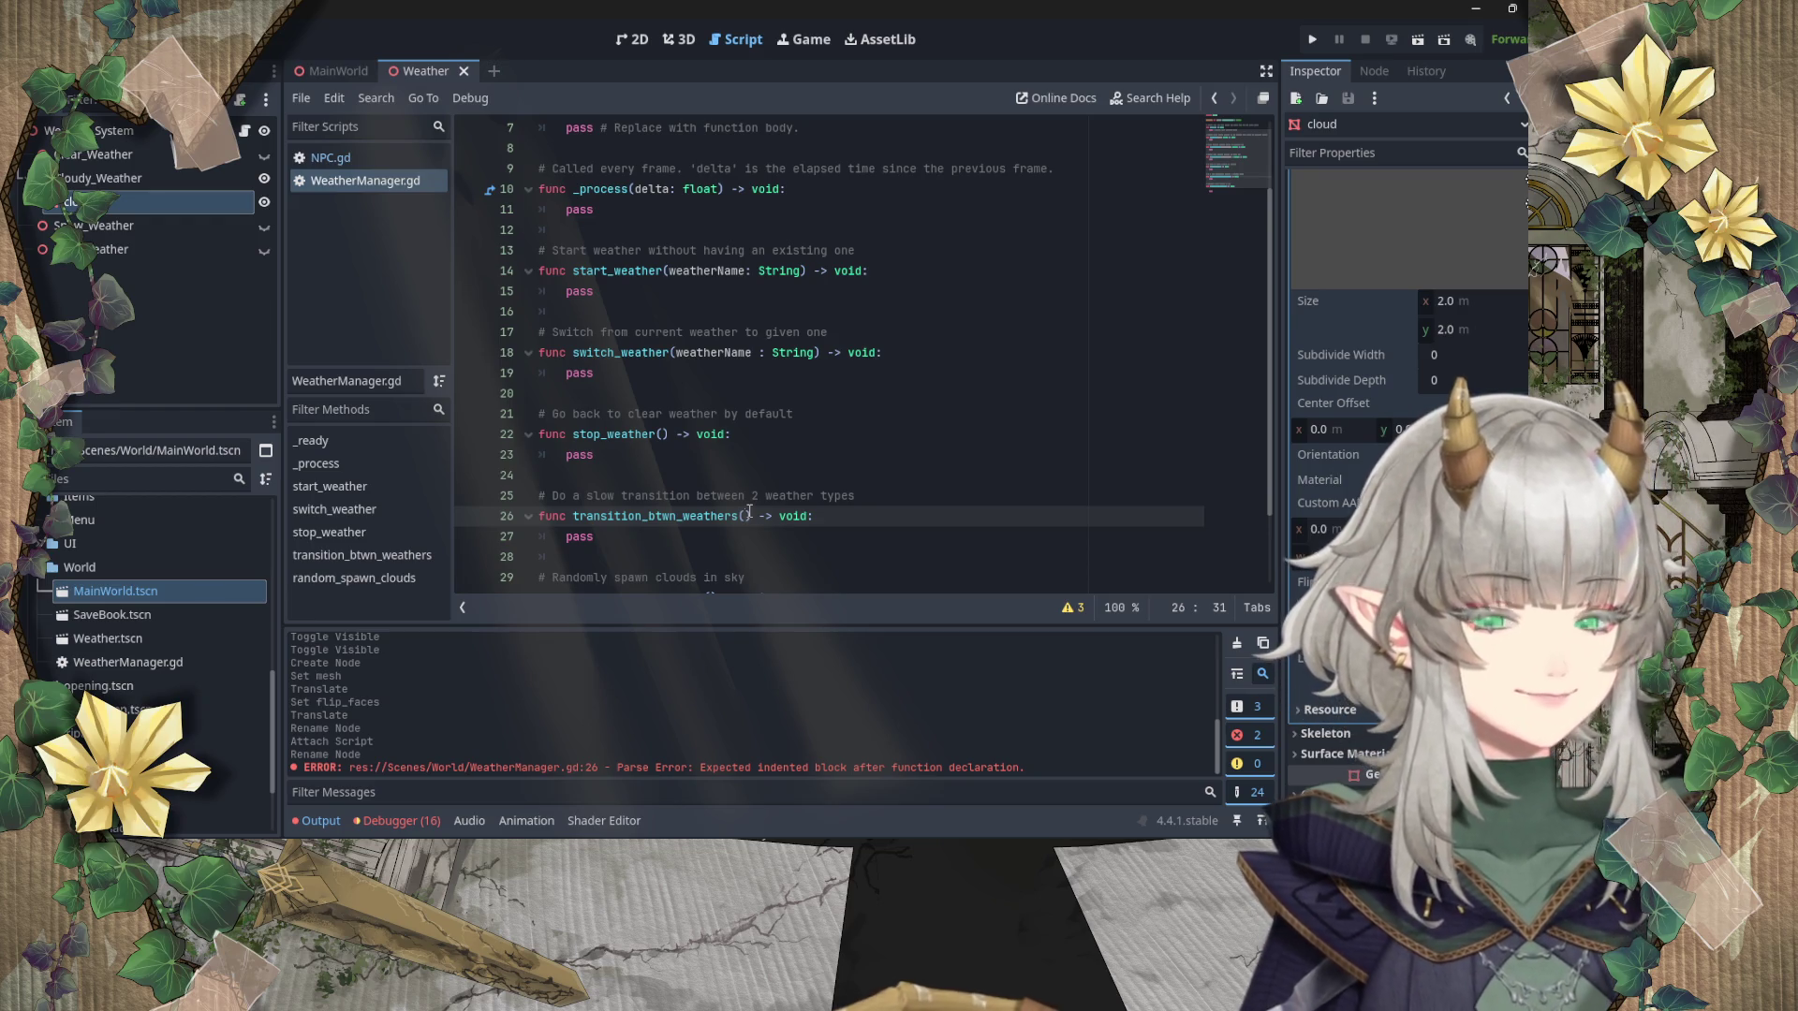
left_click(773, 439)
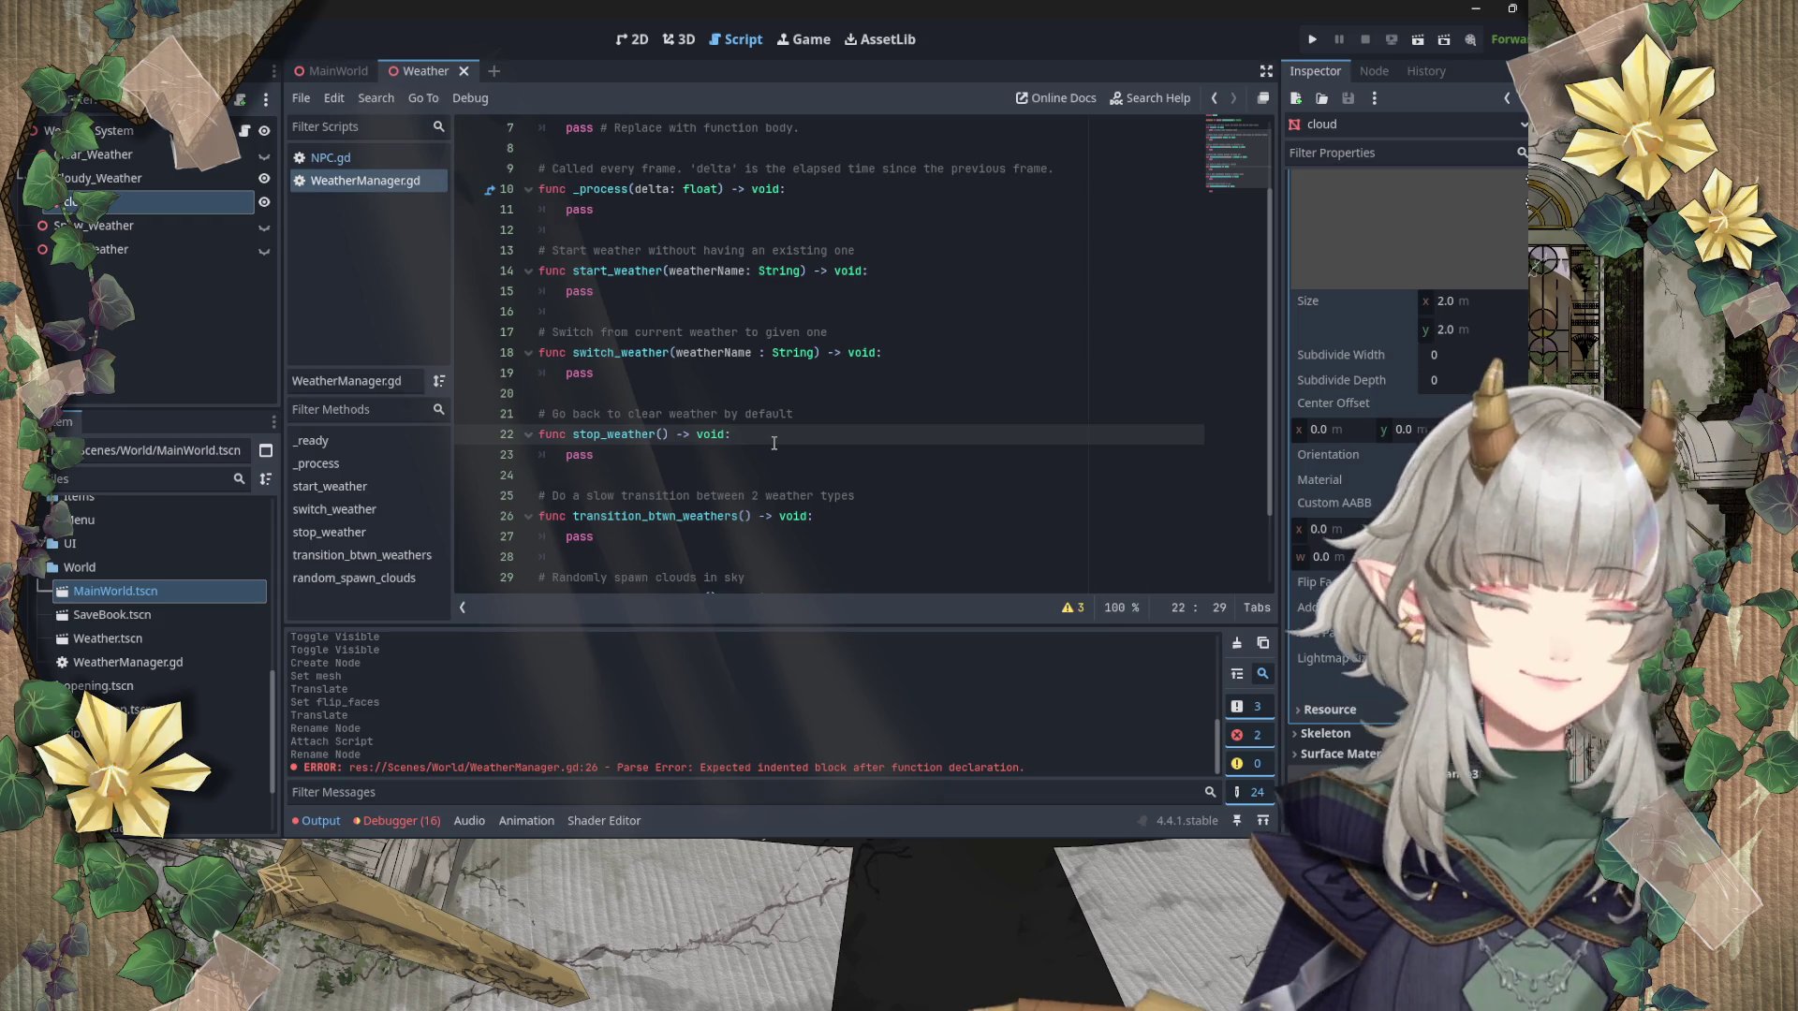
Step: Review the stub functions and place the cursor on the empty line inside random_spawn_clouds
scroll(774, 443, "up", 2)
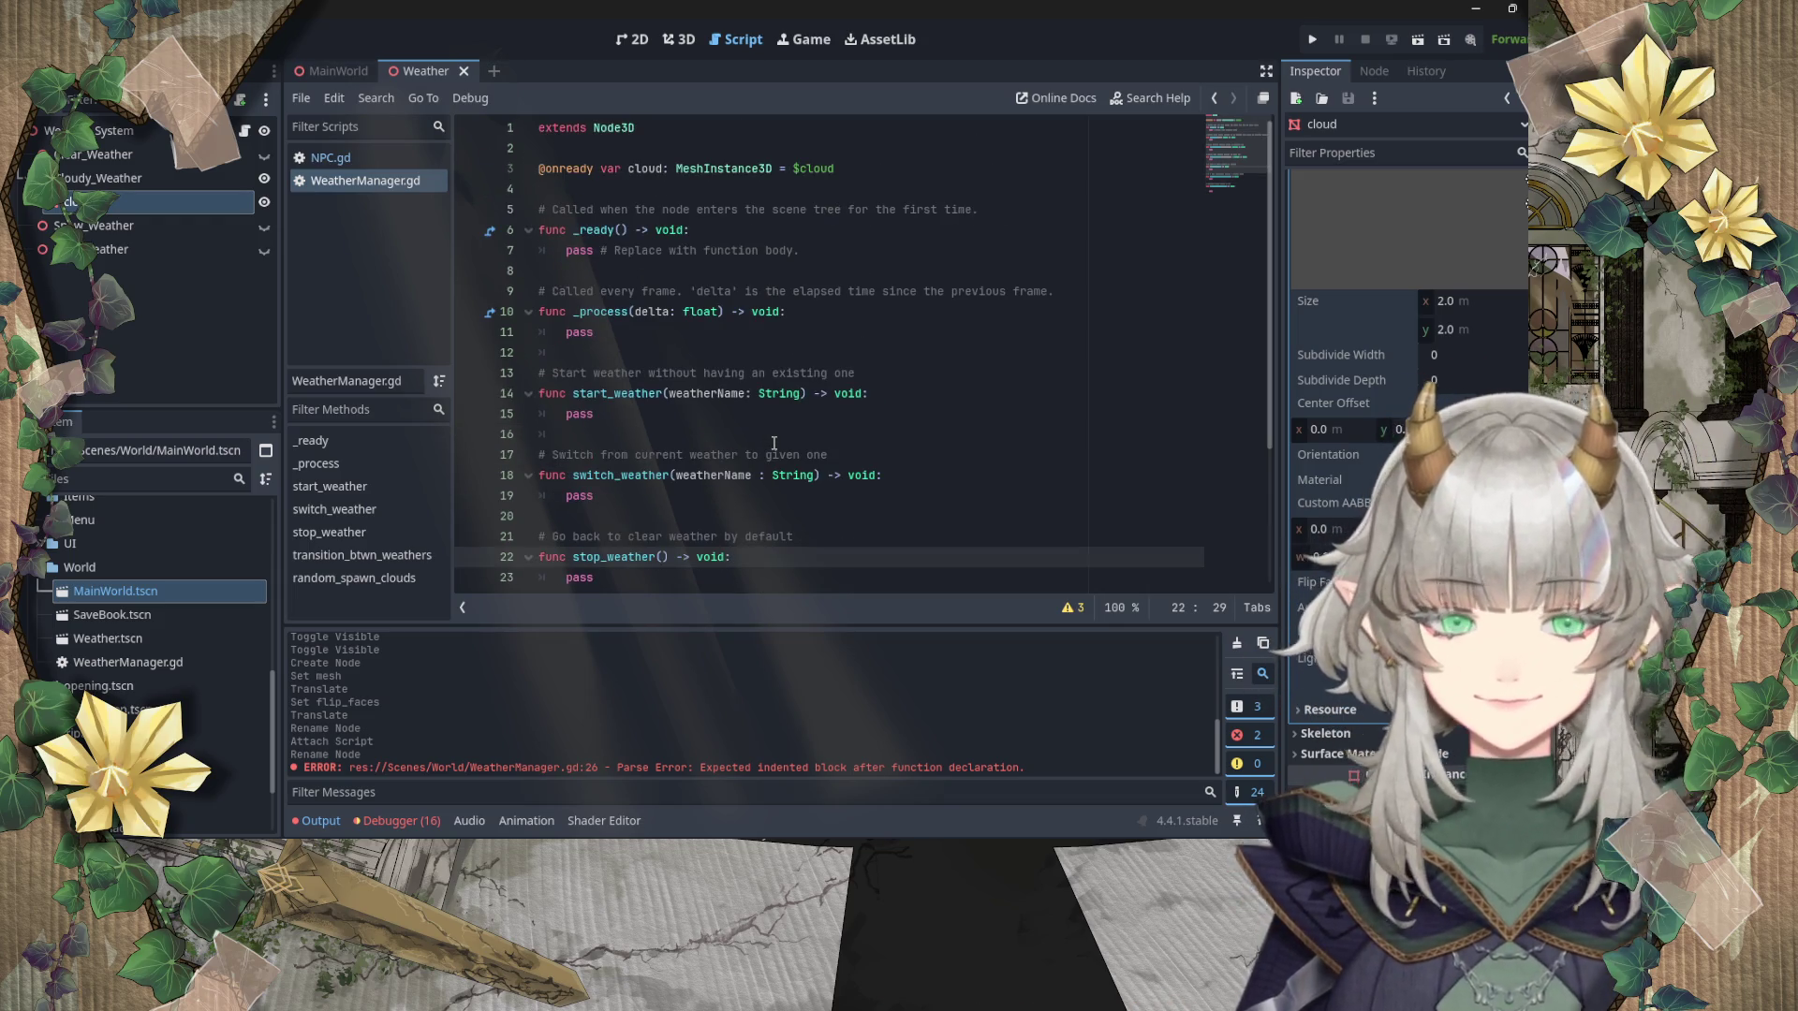
scroll(778, 444, "down", 3)
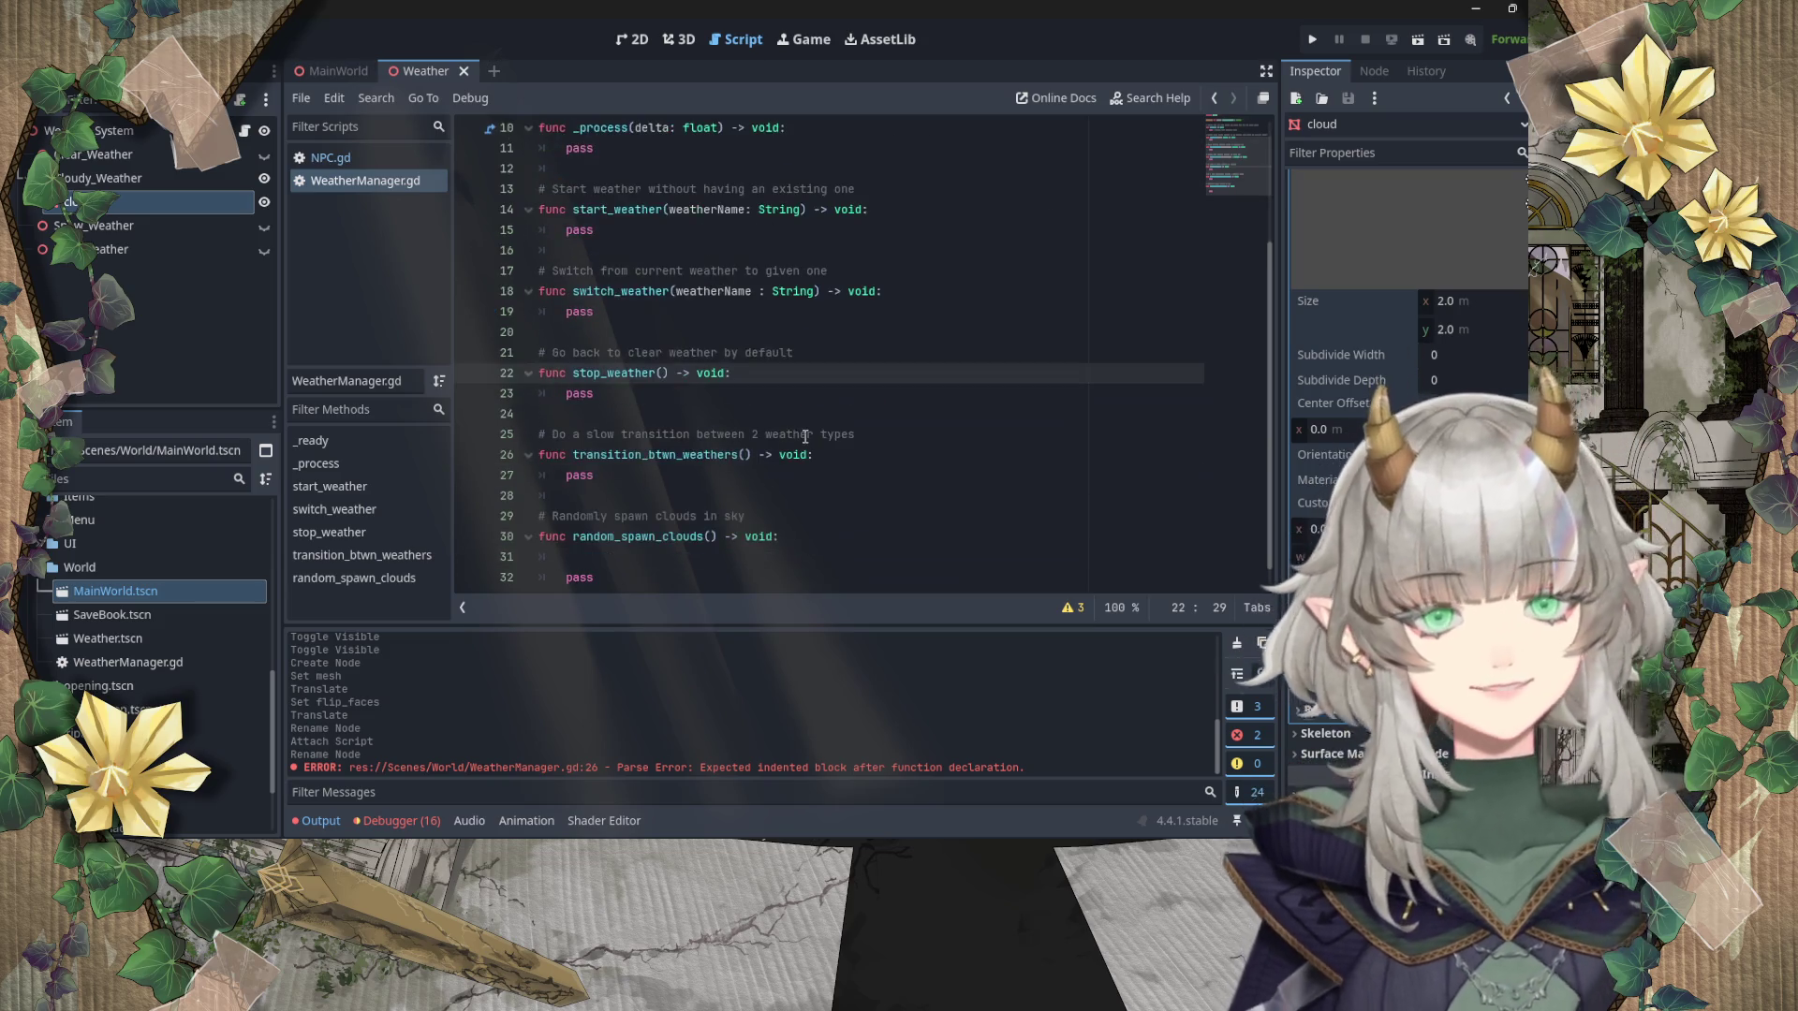
left_click(741, 382)
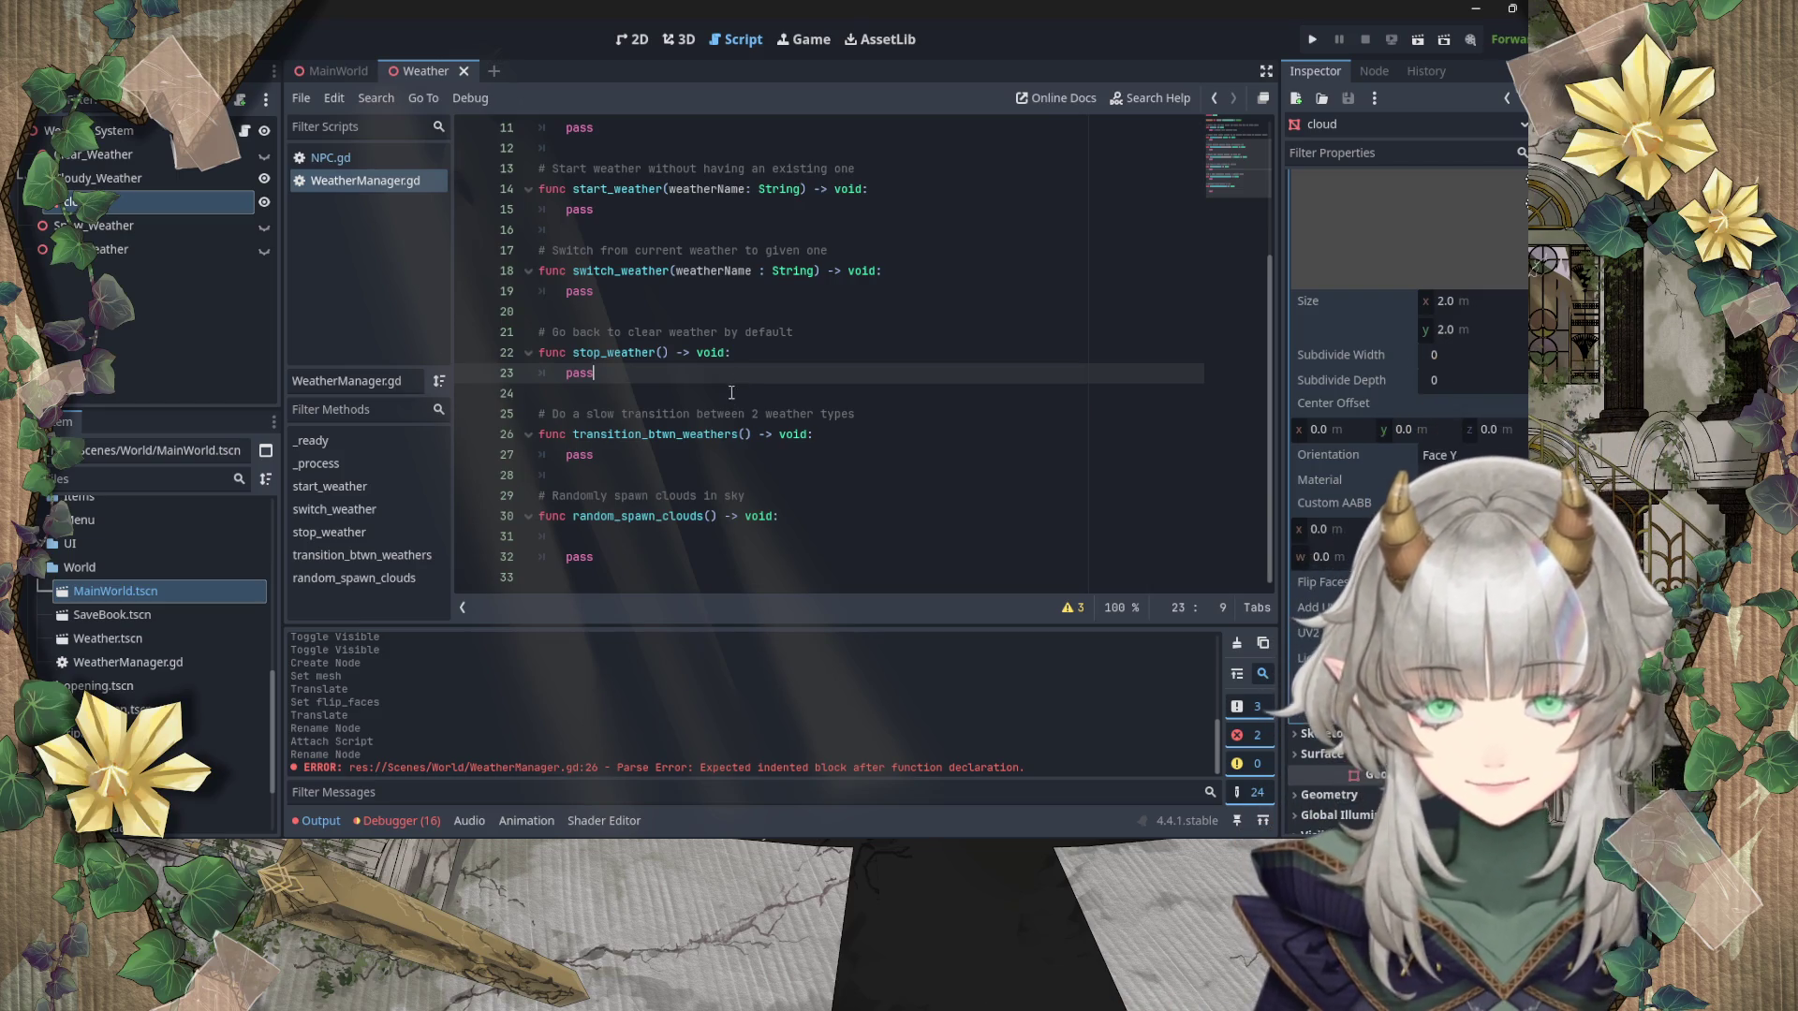
left_click(735, 394)
scroll(726, 395, "up", 3)
left_click(644, 340)
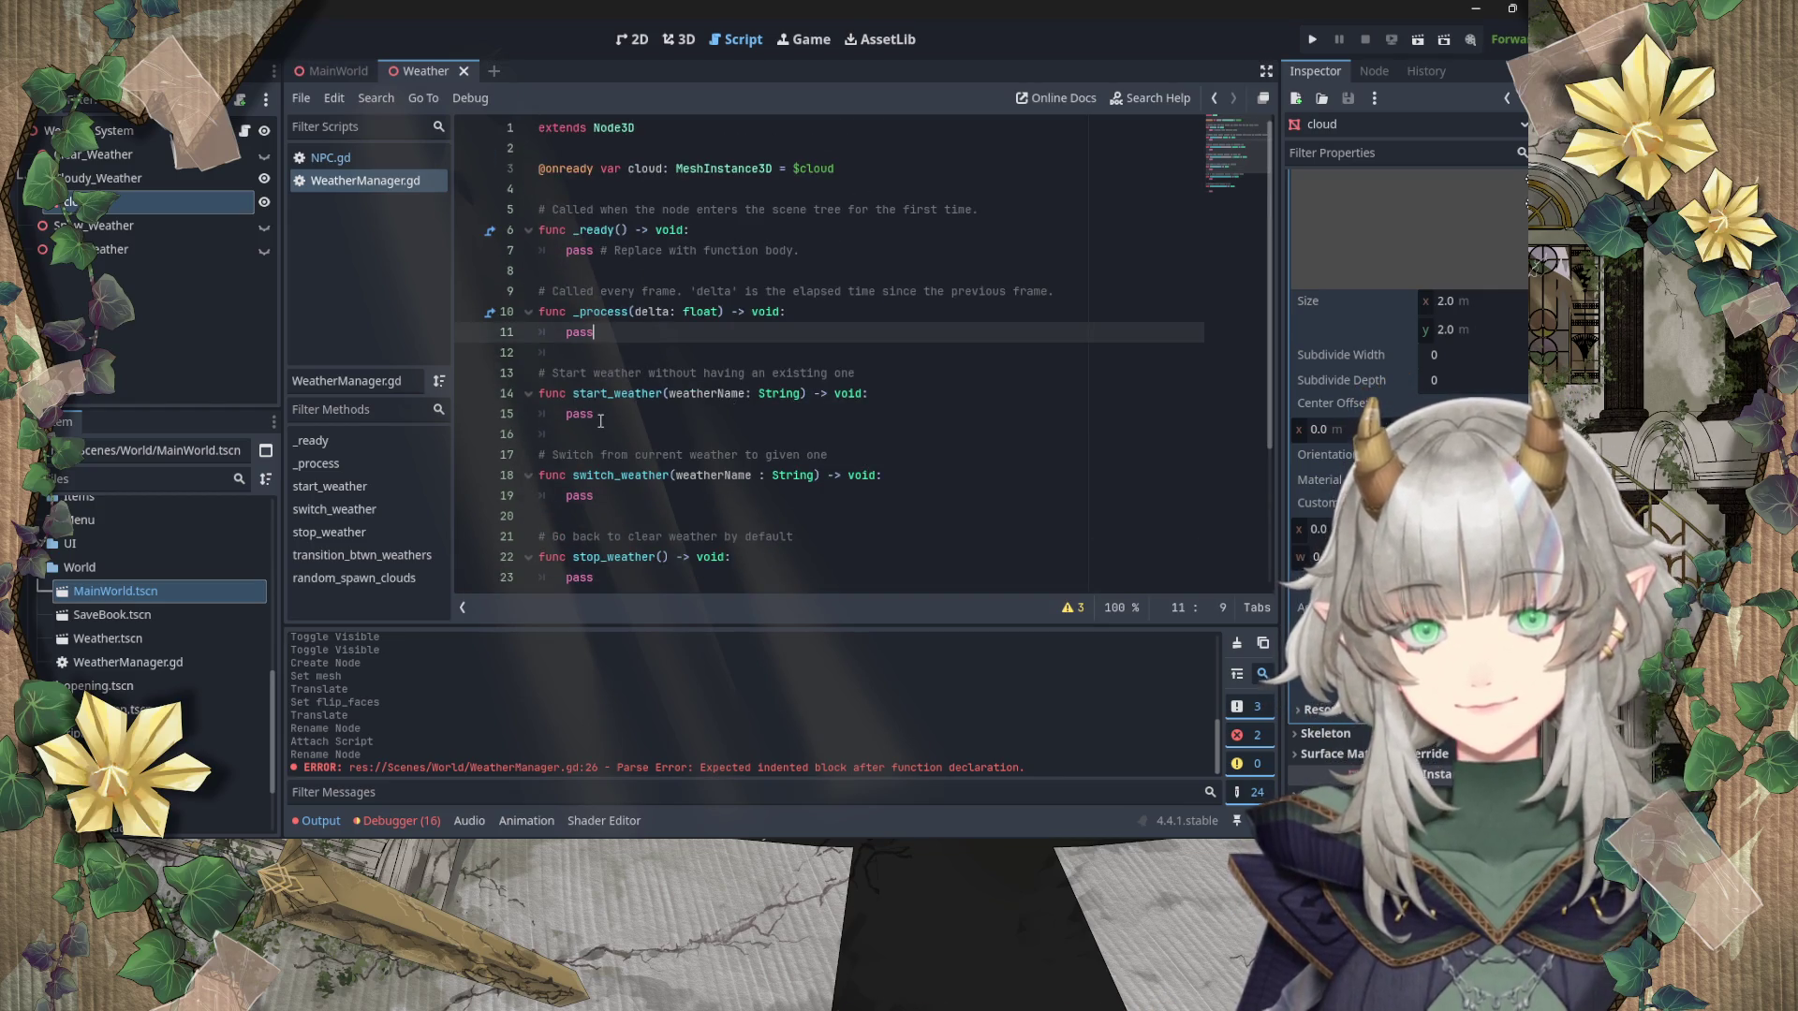
scroll(600, 421, "down", 3)
left_click(656, 536)
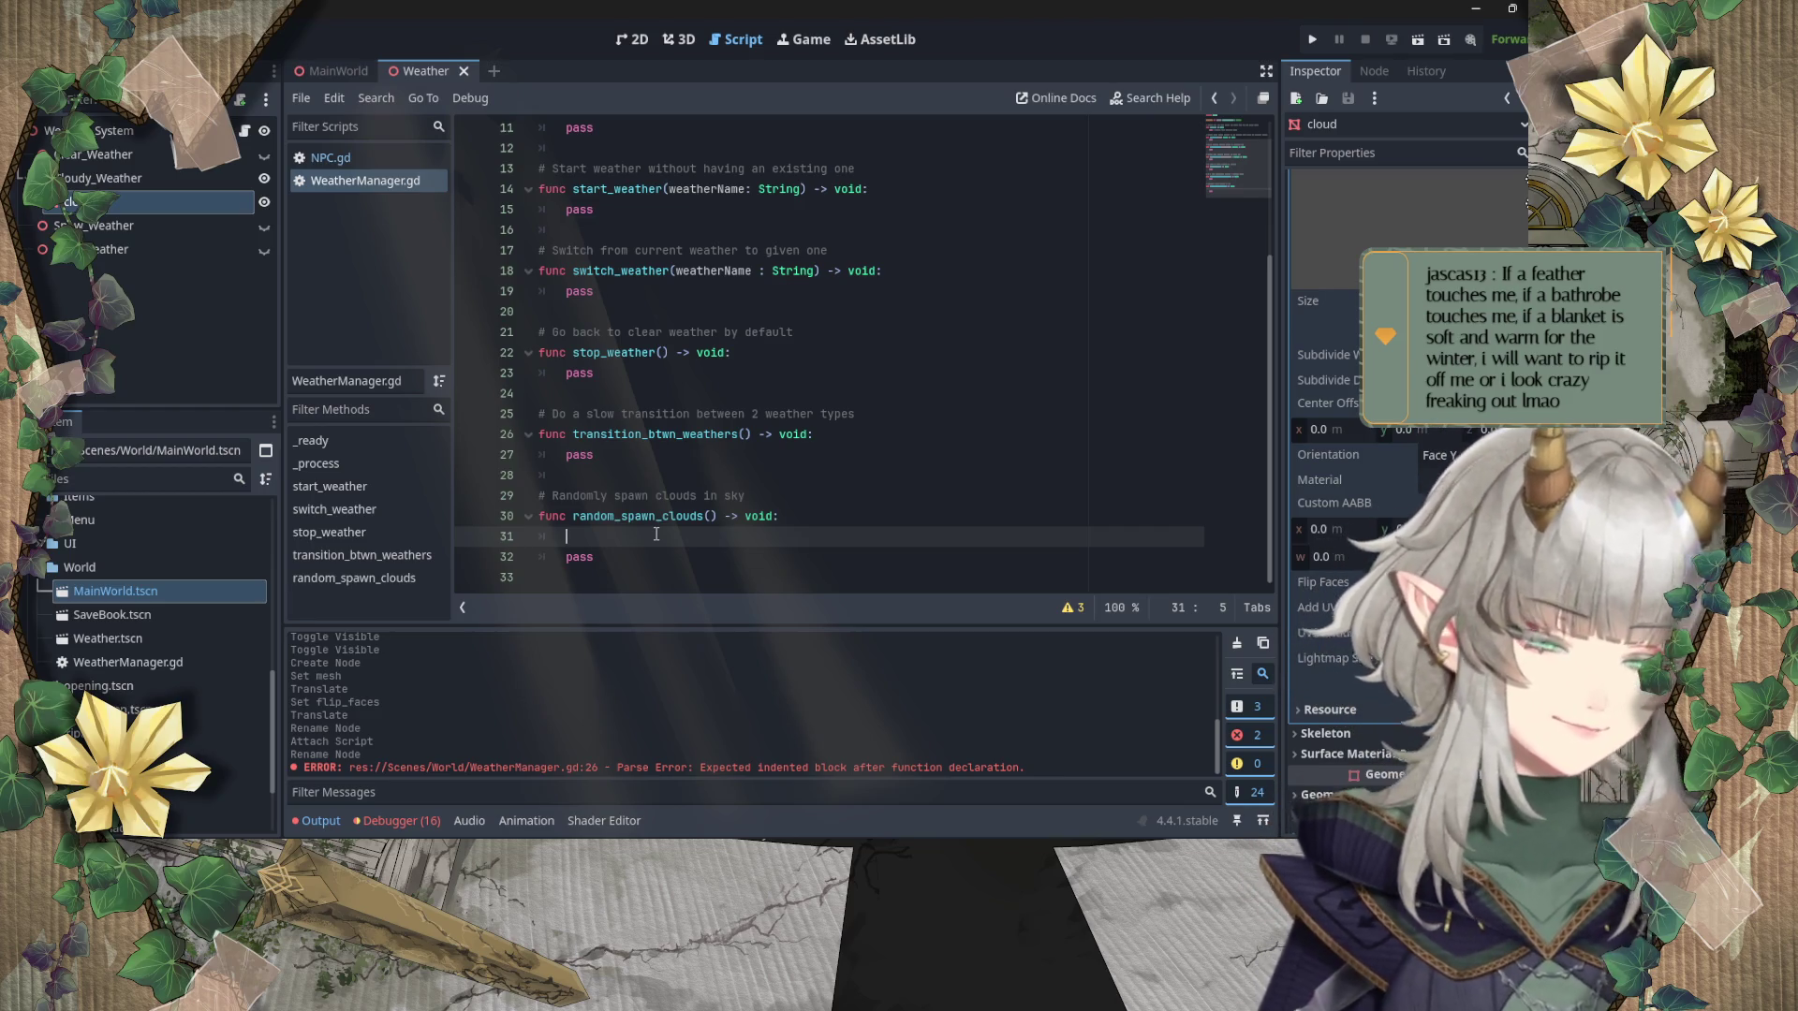
scroll(693, 468, "up", 1)
scroll(703, 460, "down", 1)
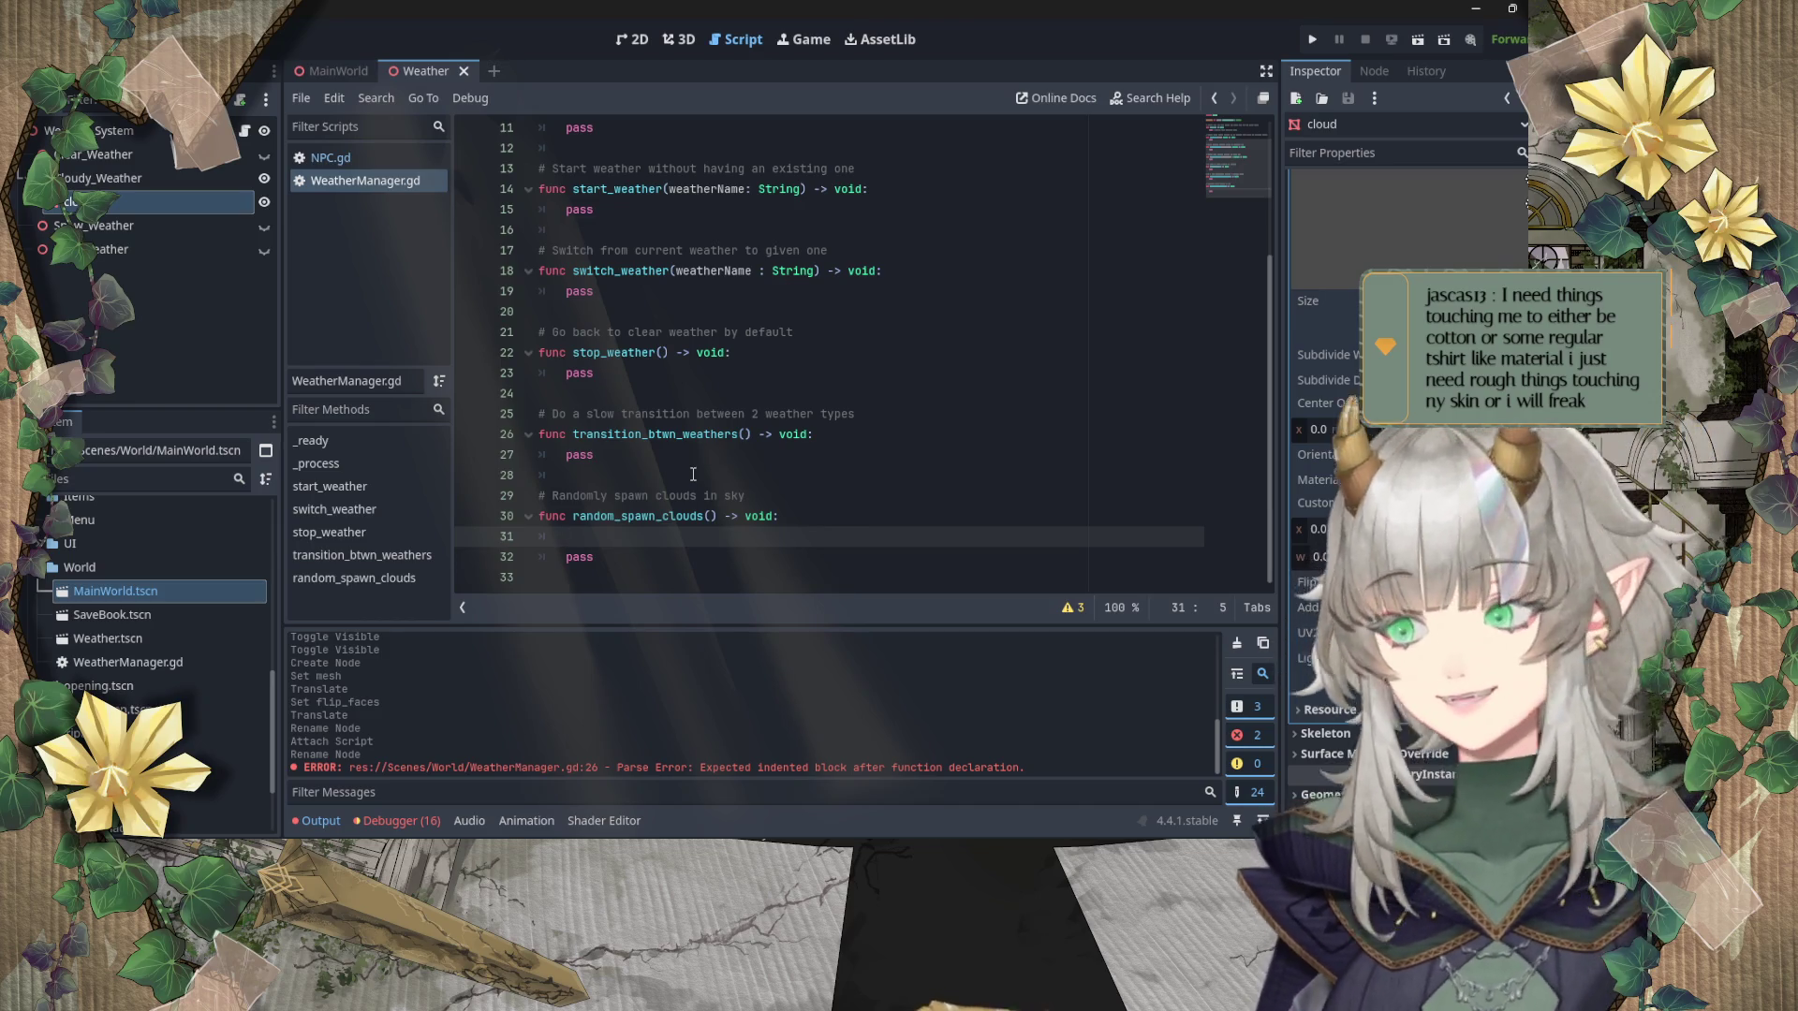
Step: Delete the extra blank line after pass in transition_btwn_weathers
left_click(564, 479)
key("BackSpace")
key("BackSpace")
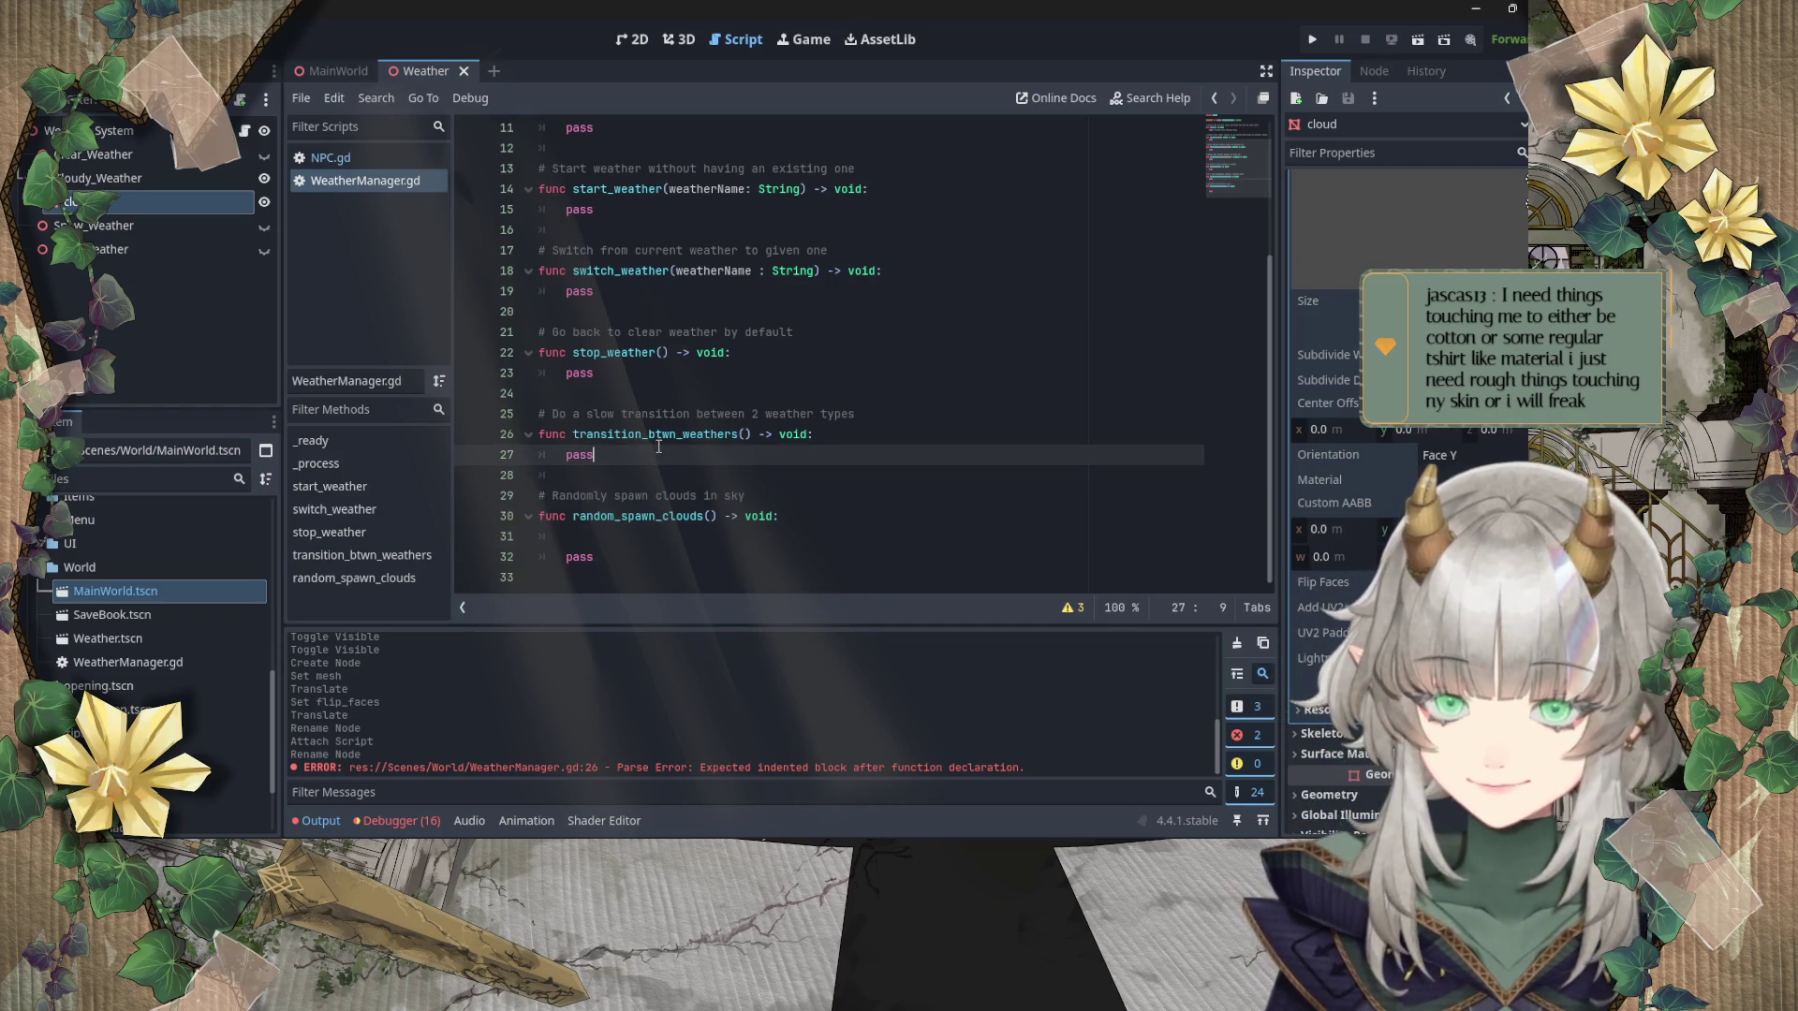
scroll(655, 416, "up", 3)
scroll(705, 418, "down", 4)
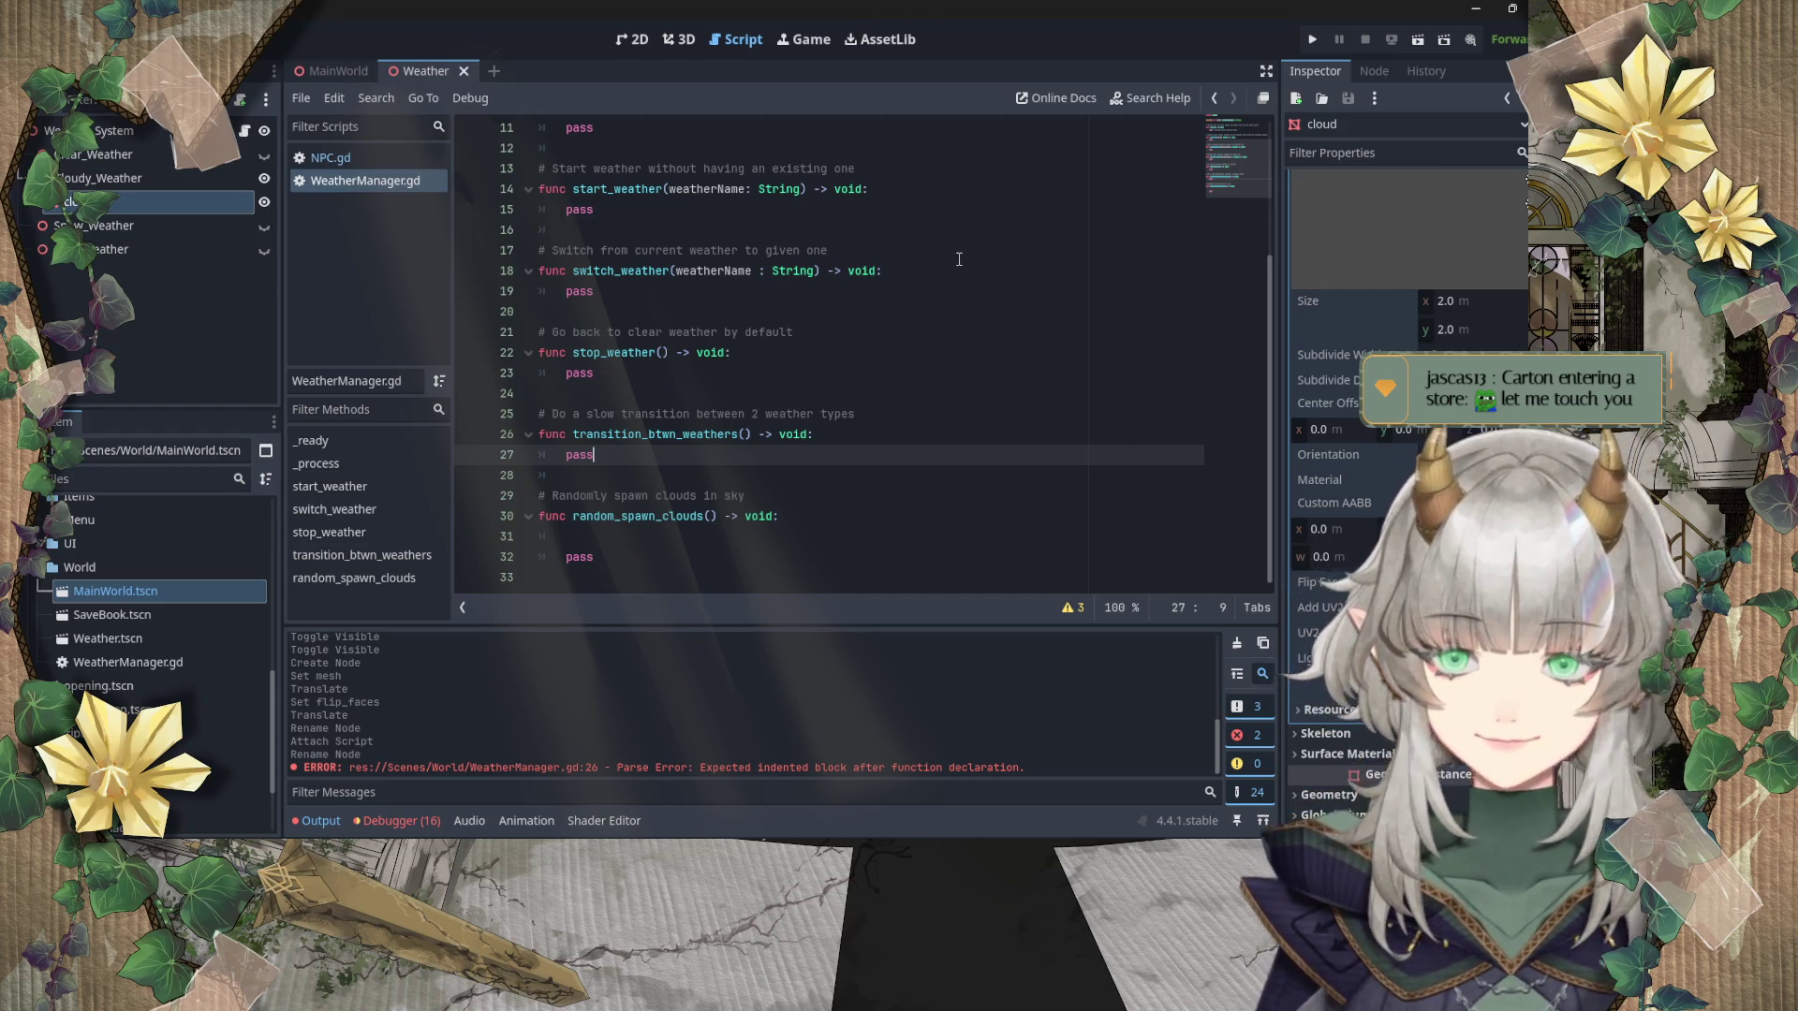
left_click_drag(964, 249, 957, 266)
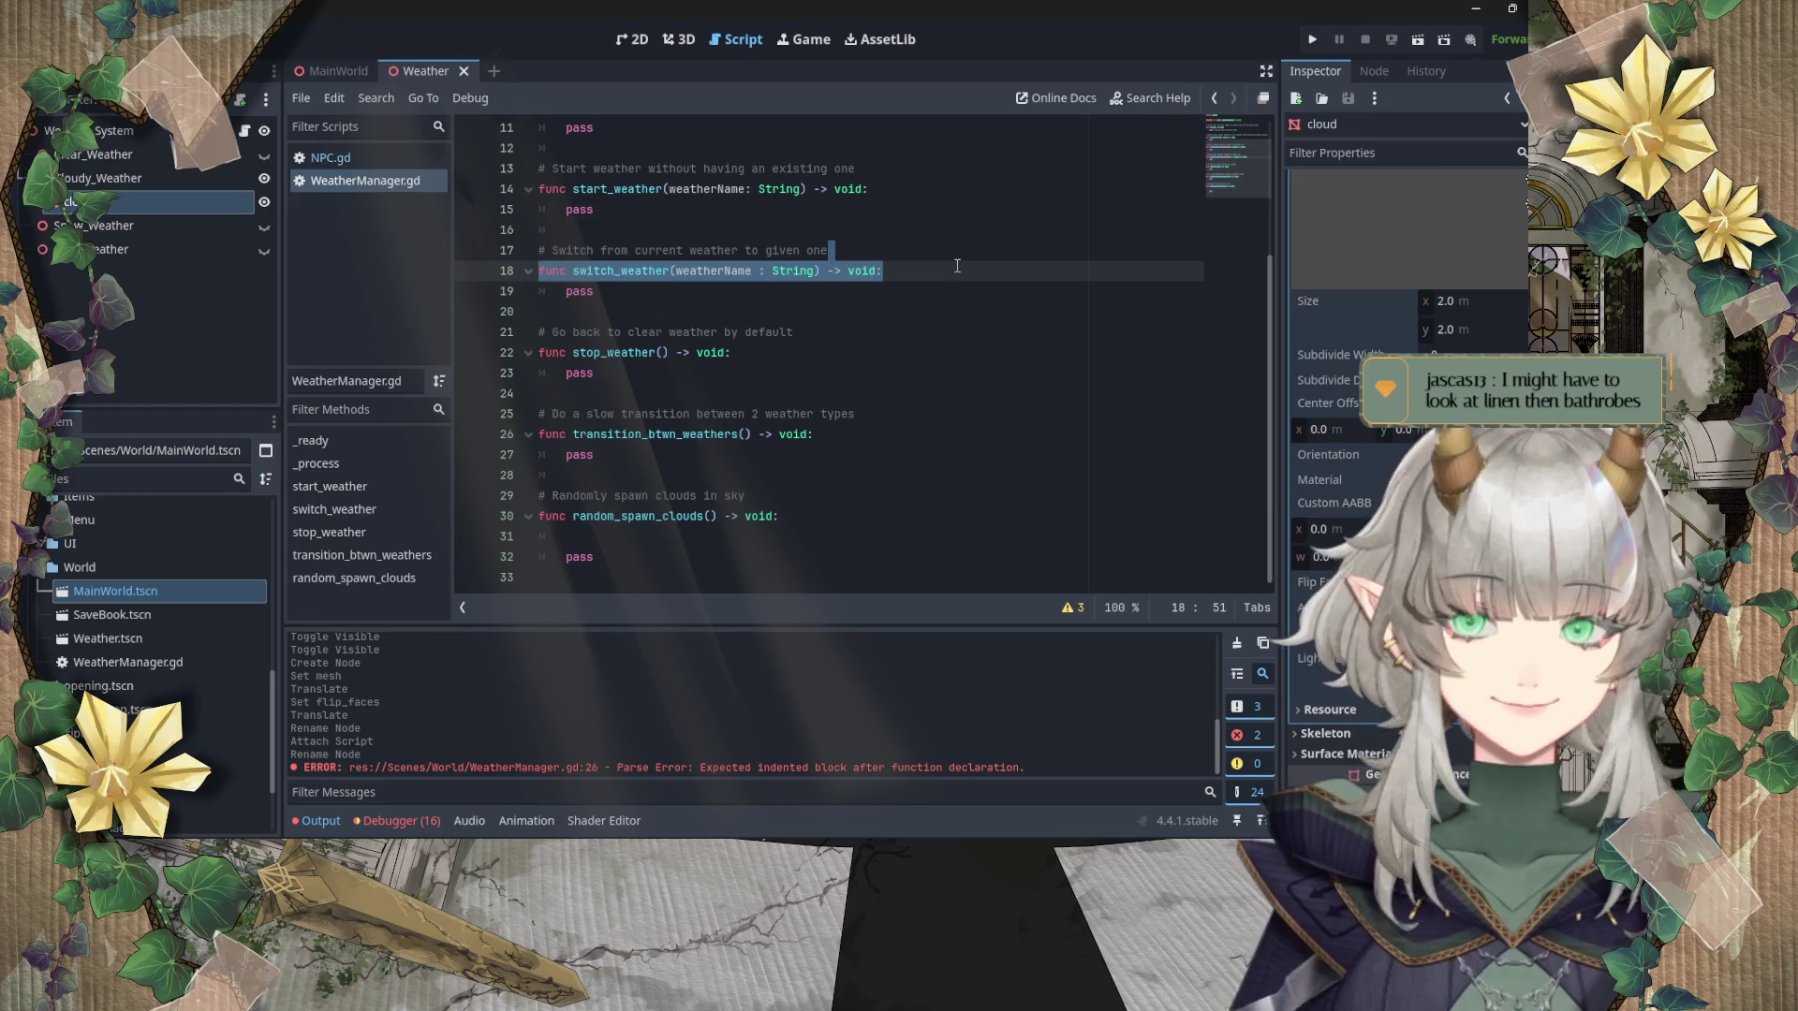
left_click(913, 413)
Step: Delete the empty line between the random_spawn_clouds declaration and its pass
scroll(913, 460, "up", 3)
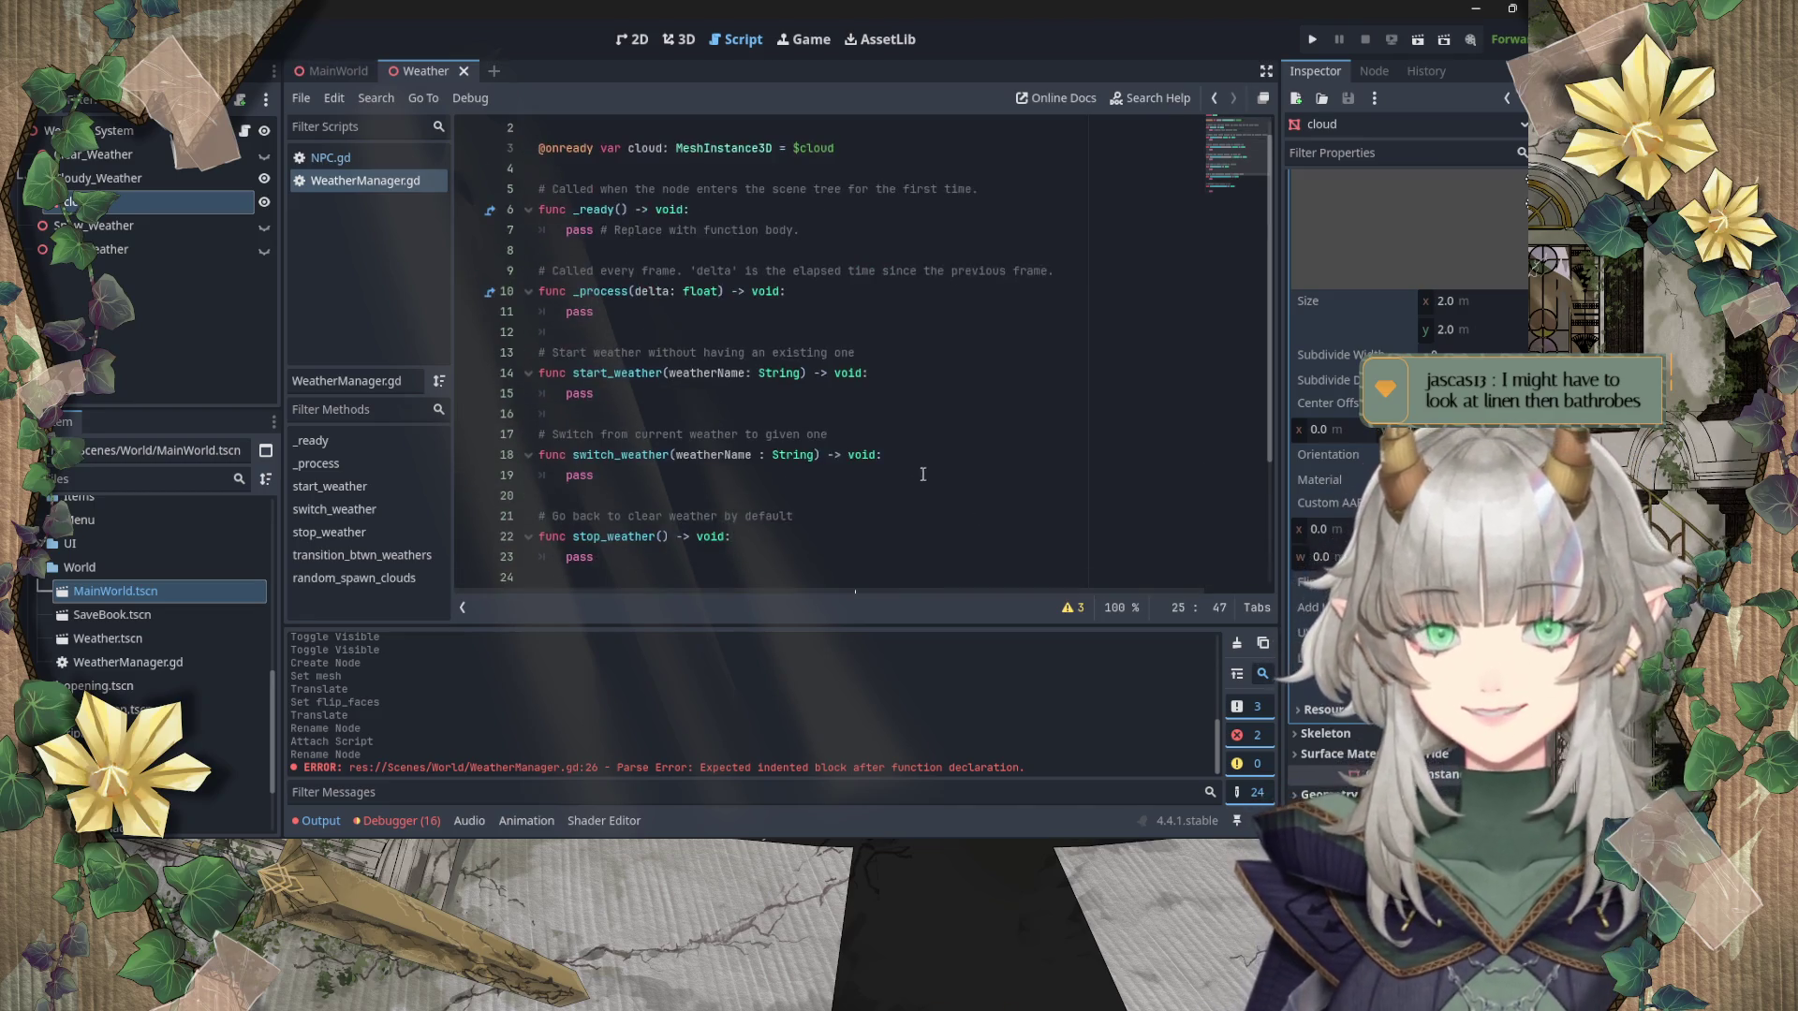
scroll(913, 460, "down", 3)
left_click(792, 270)
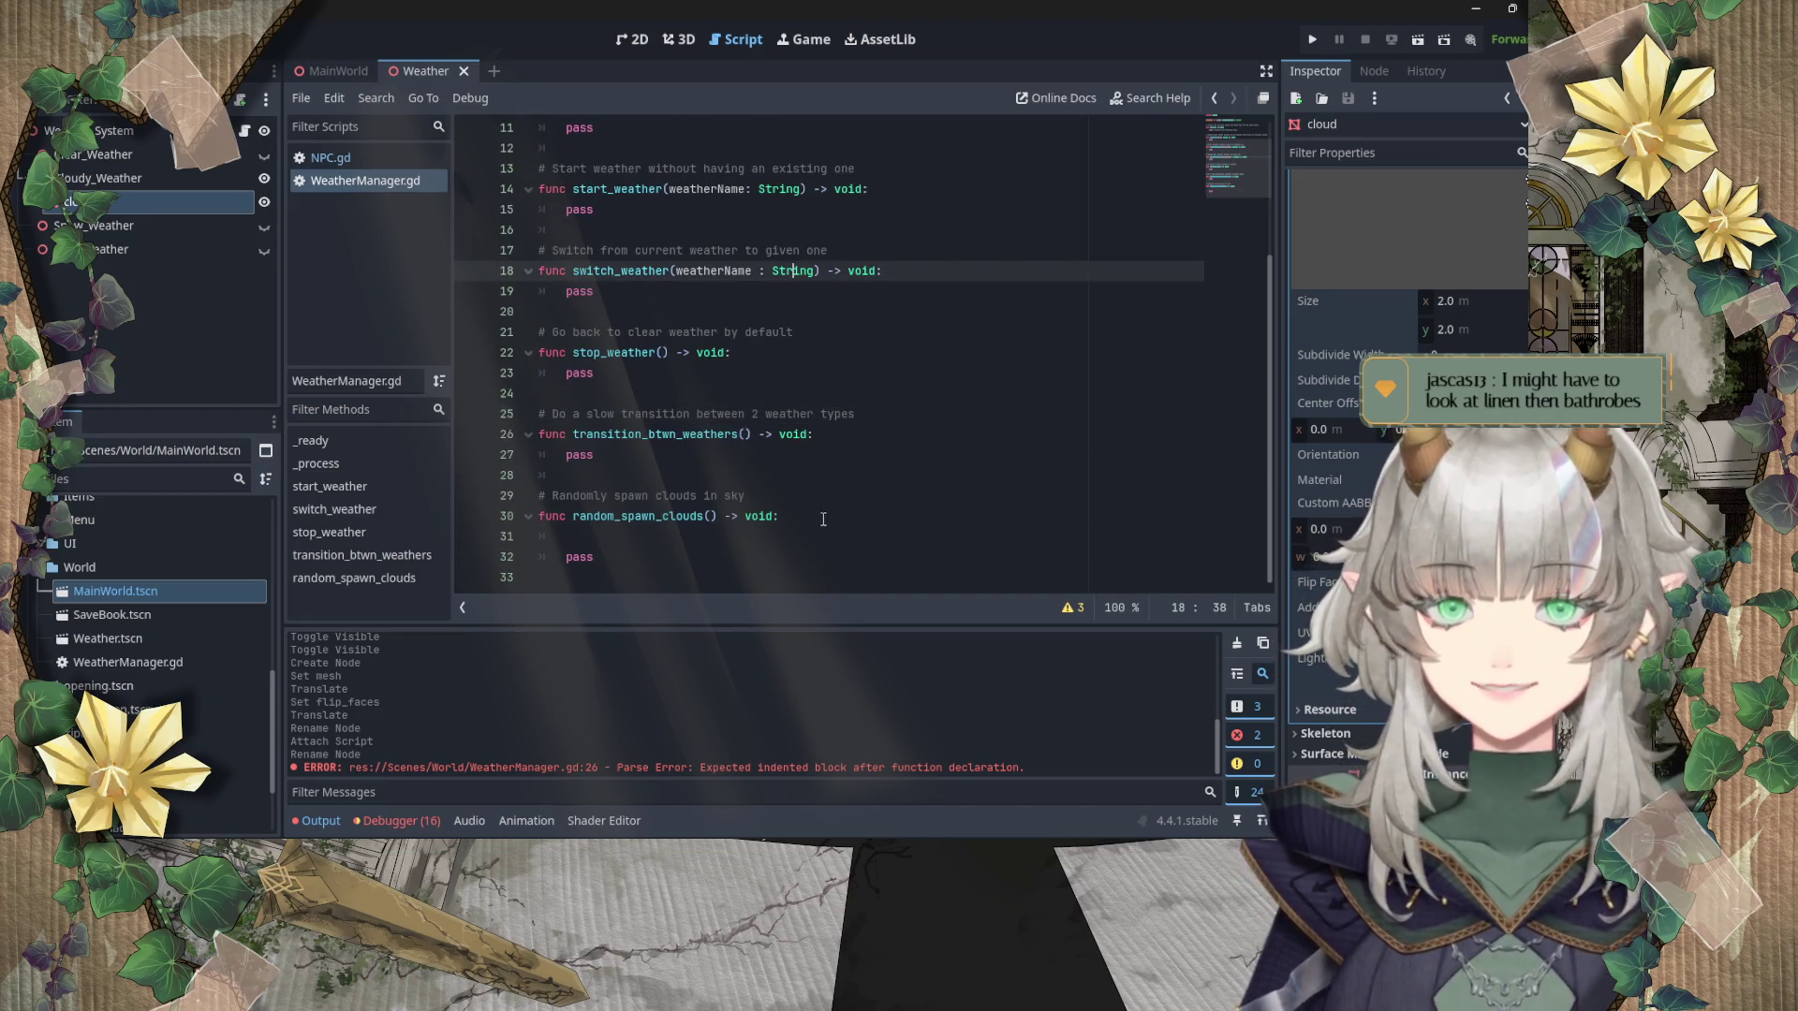
left_click(821, 515)
left_click(797, 542)
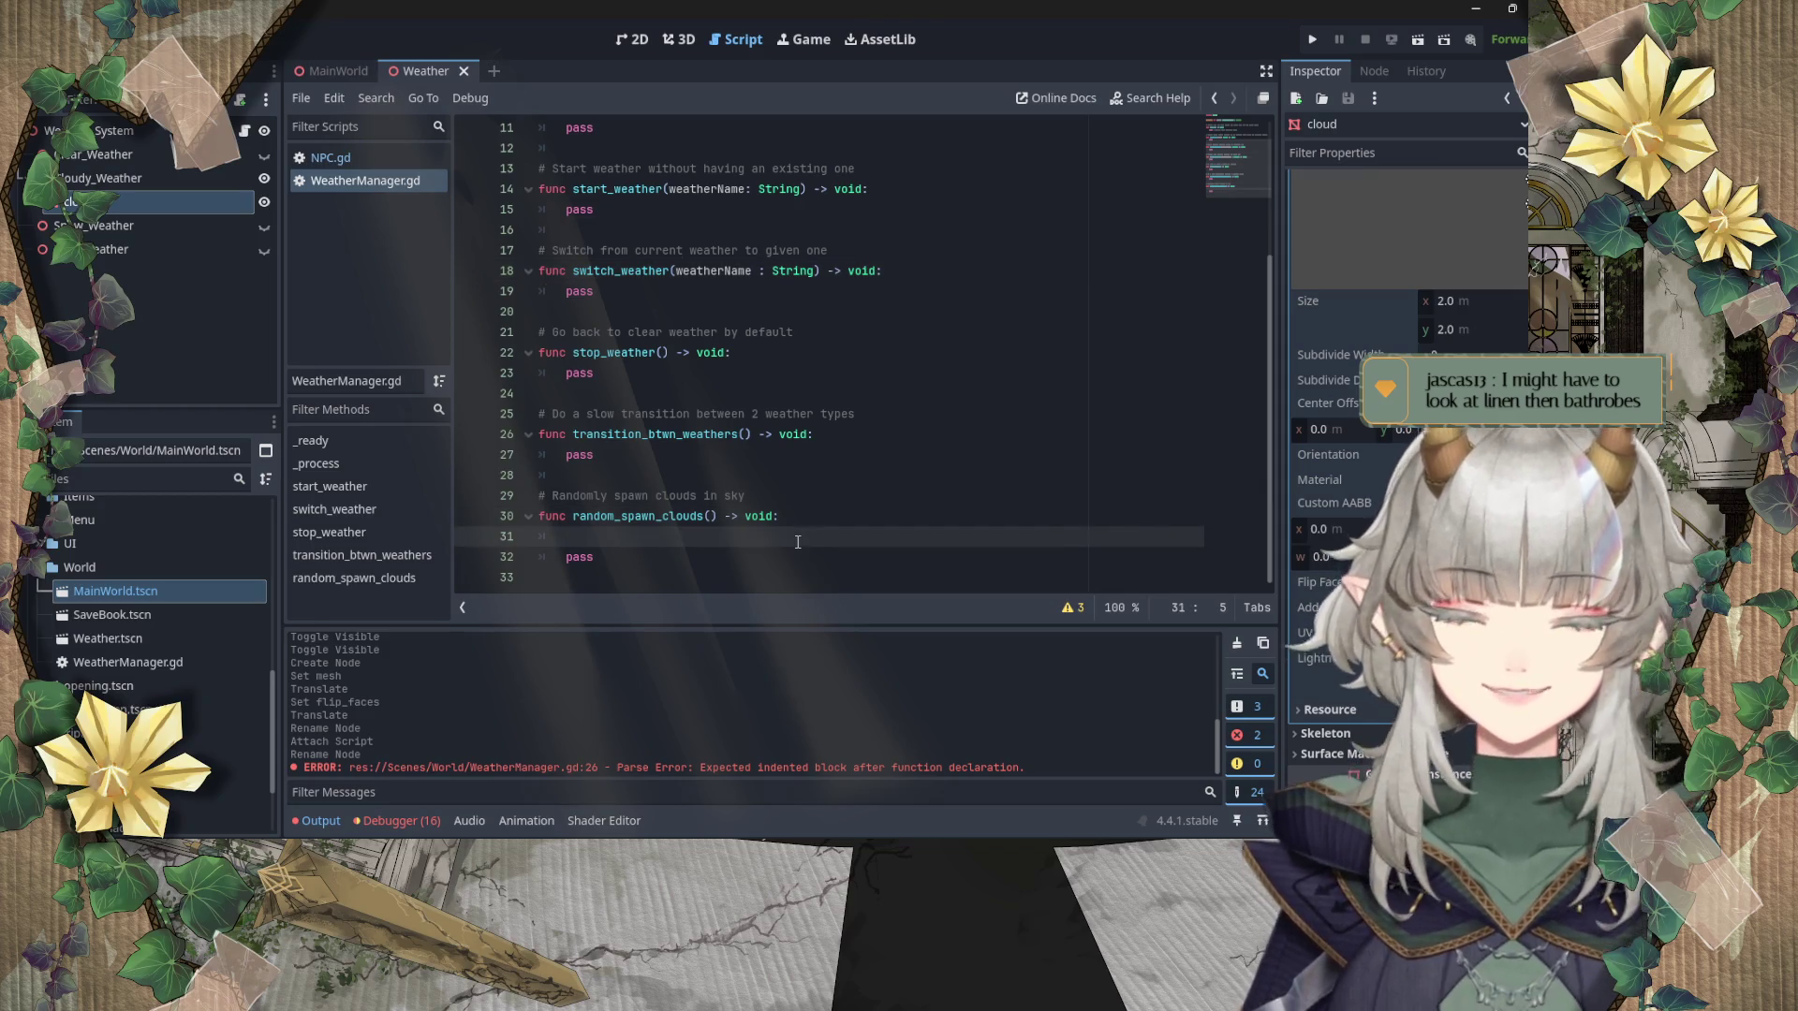
key("BackSpace")
key("BackSpace")
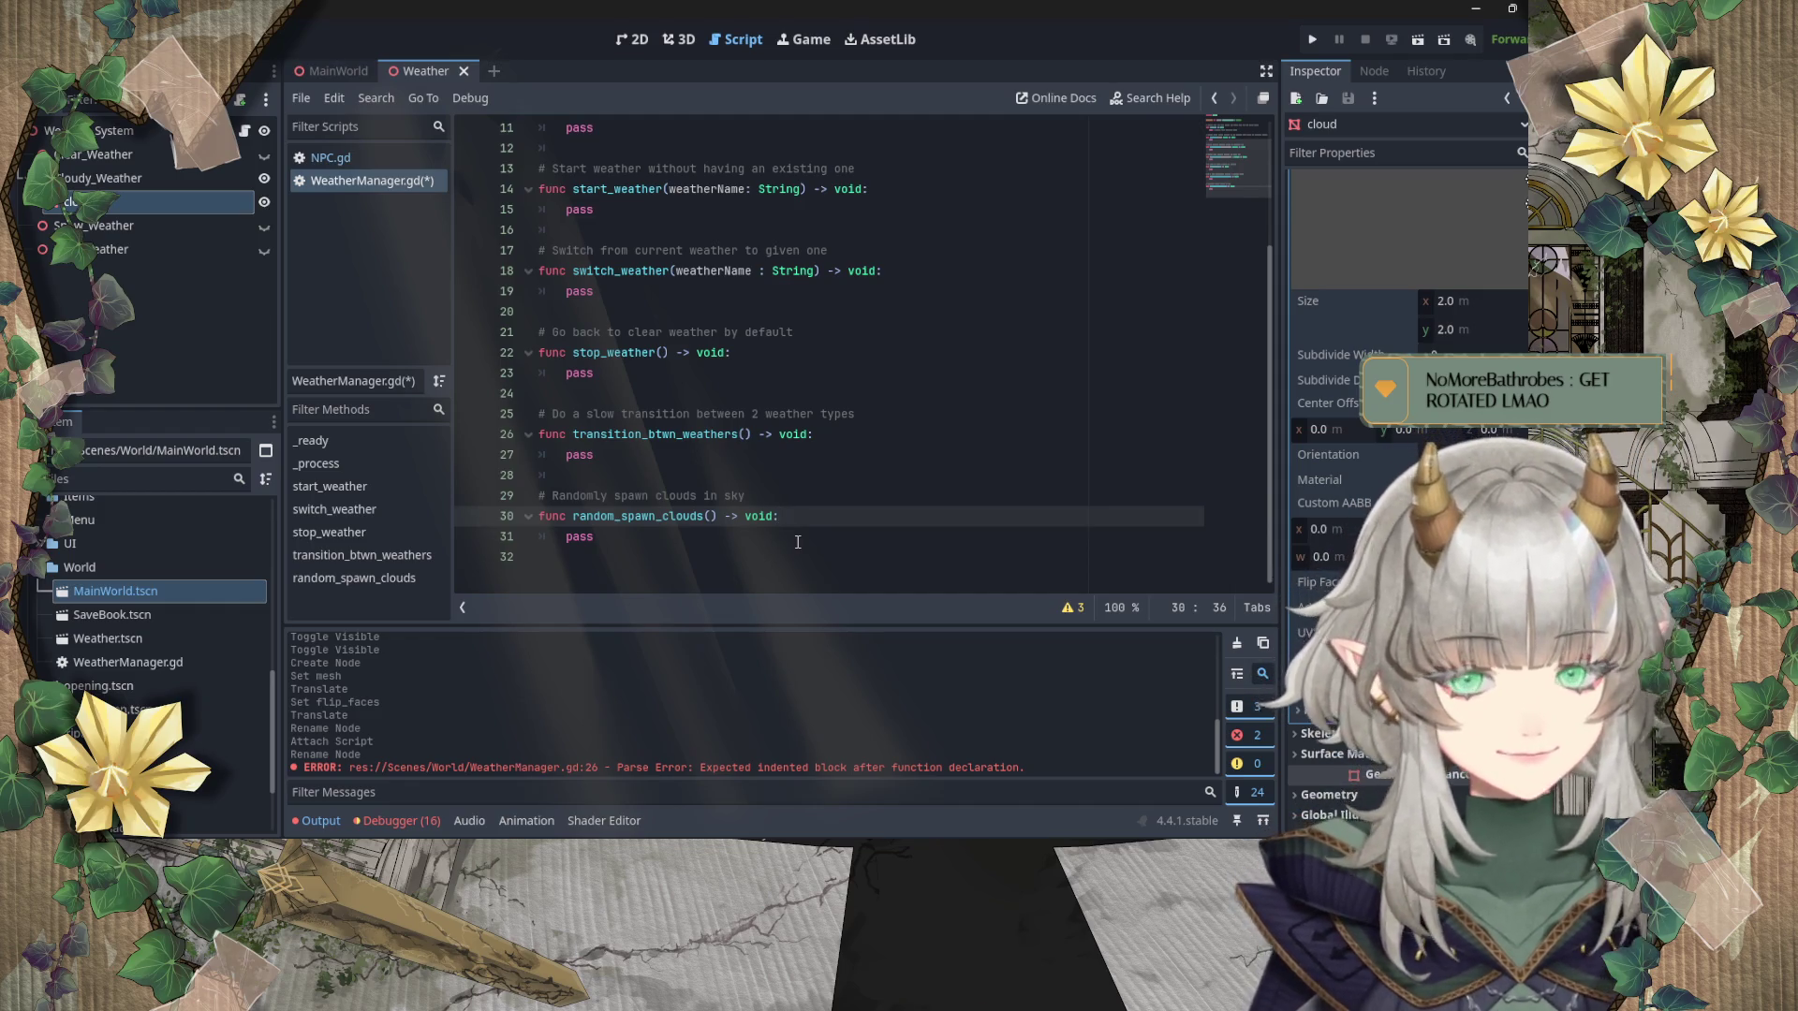
scroll(800, 524, "up", 5)
left_click(829, 475)
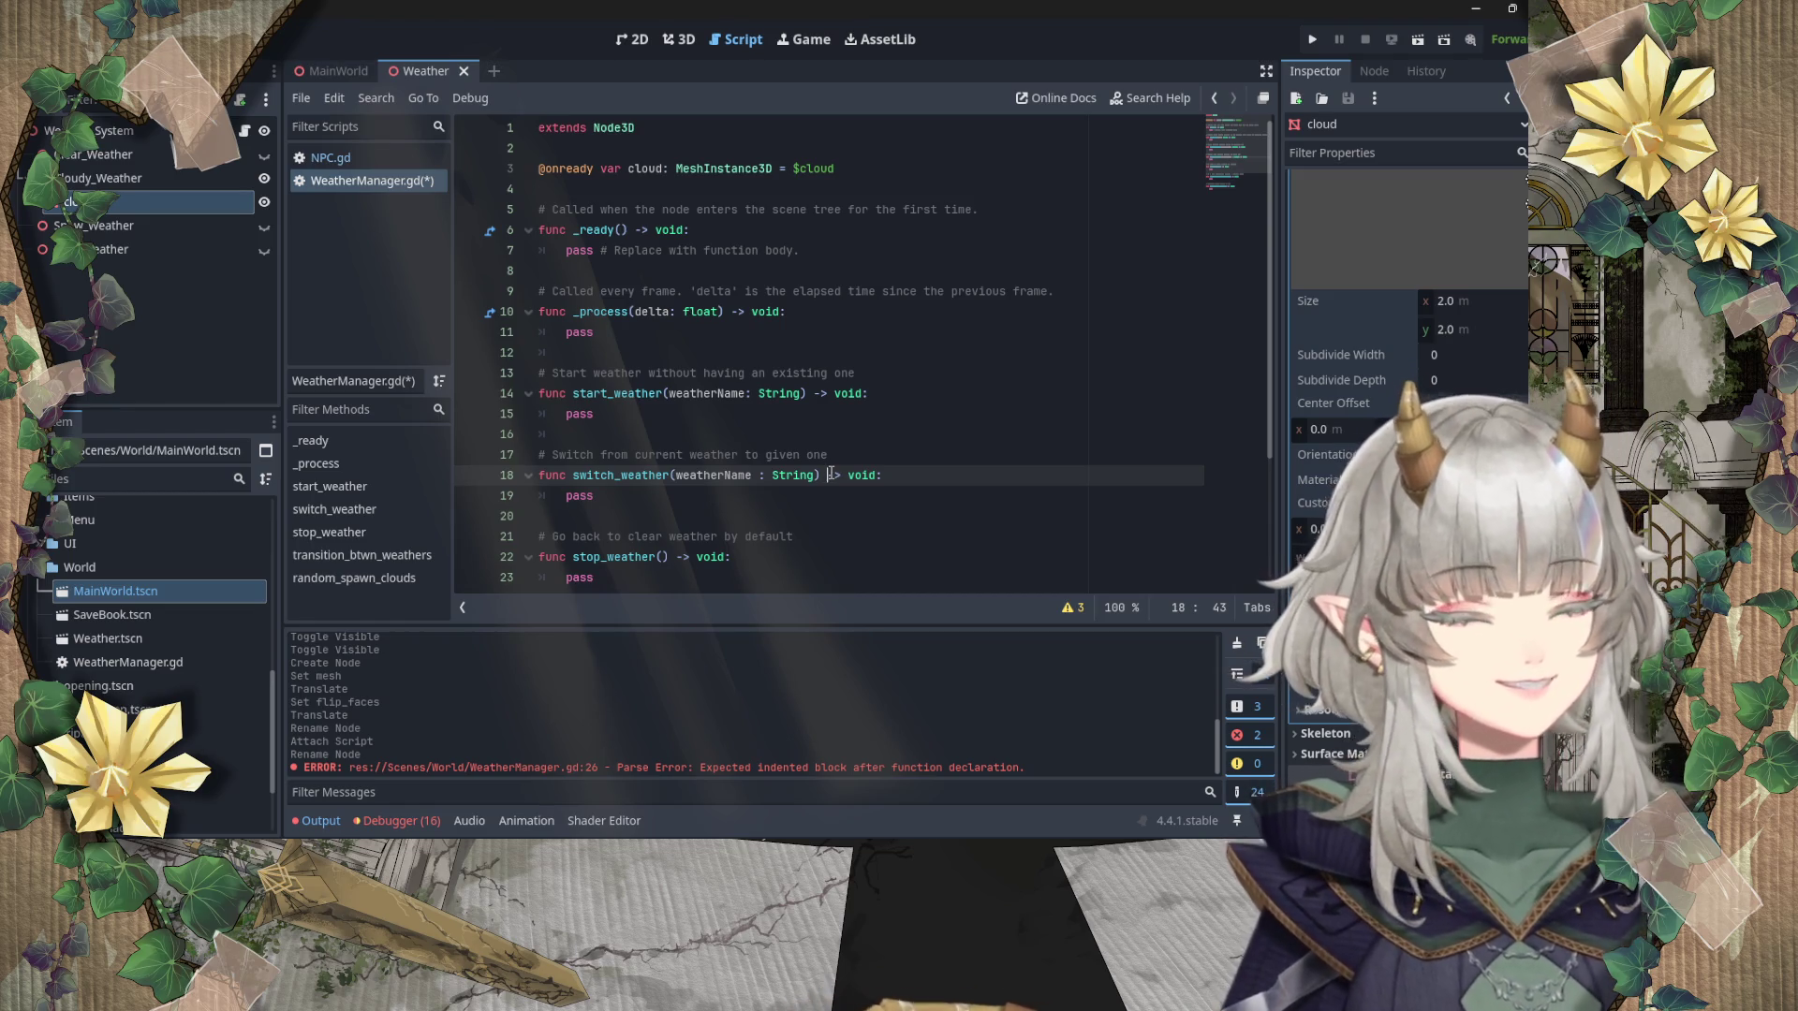
left_click(816, 424)
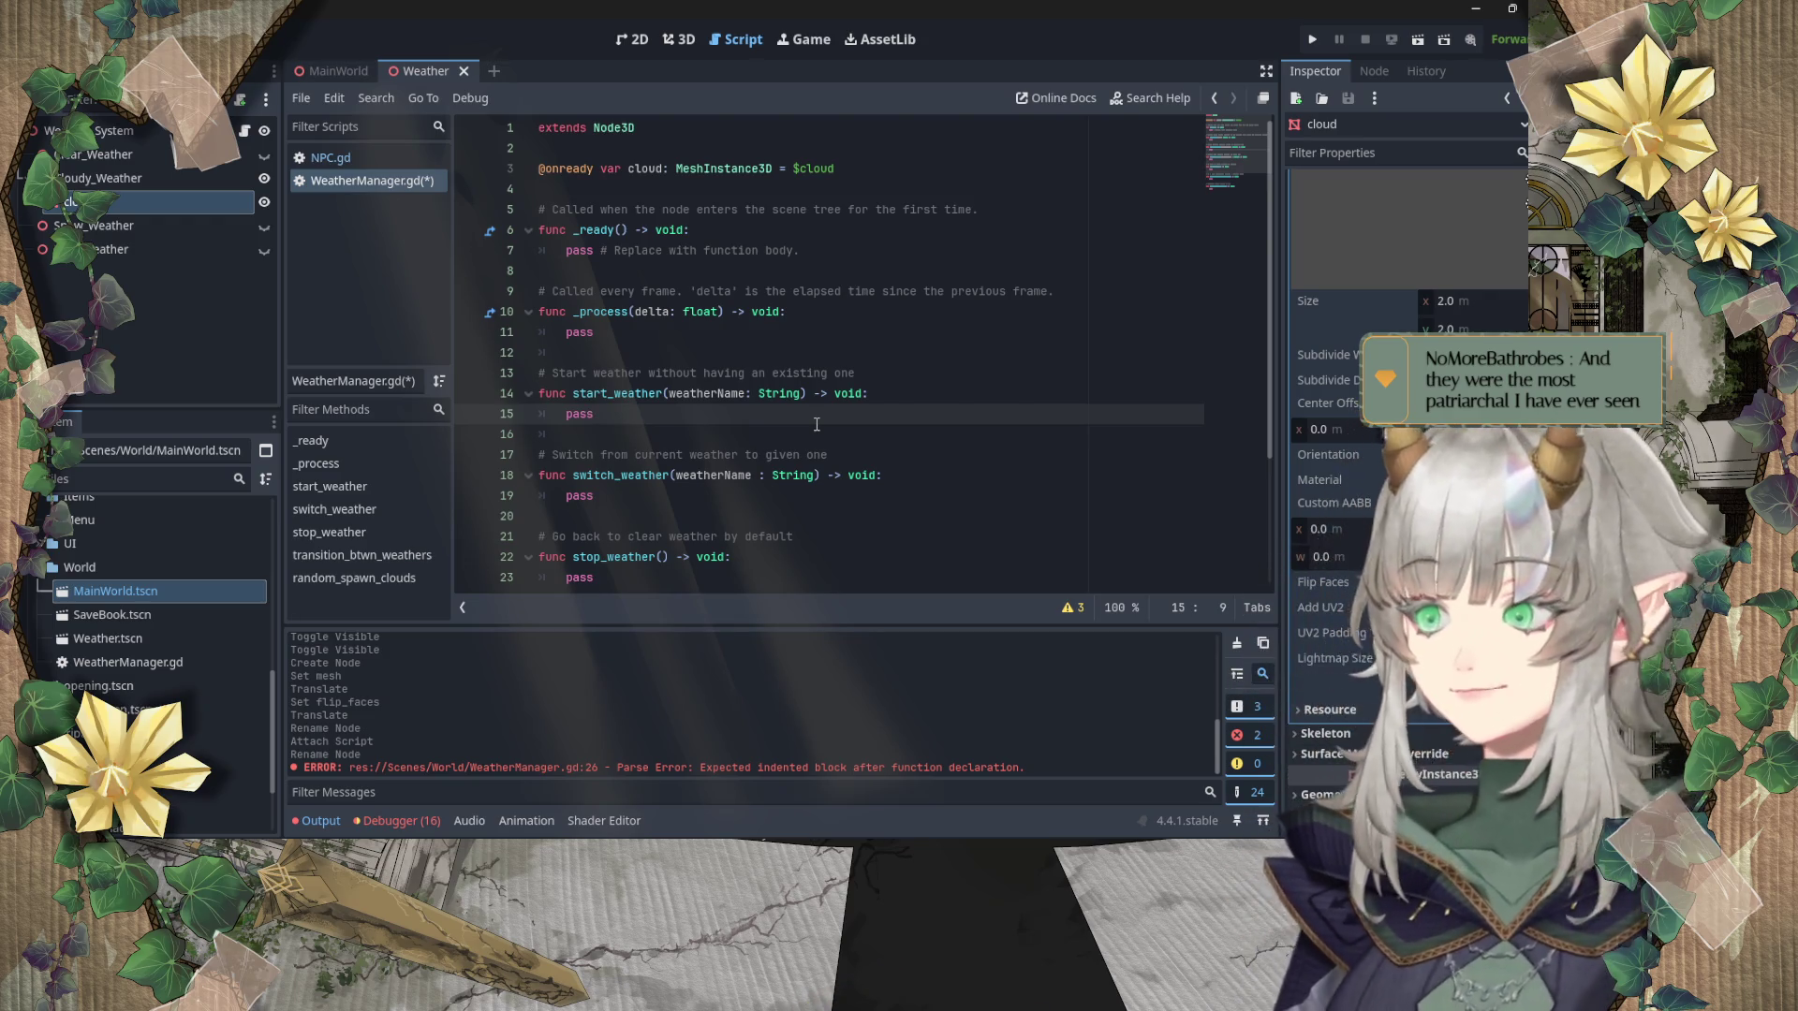
double_click(779, 374)
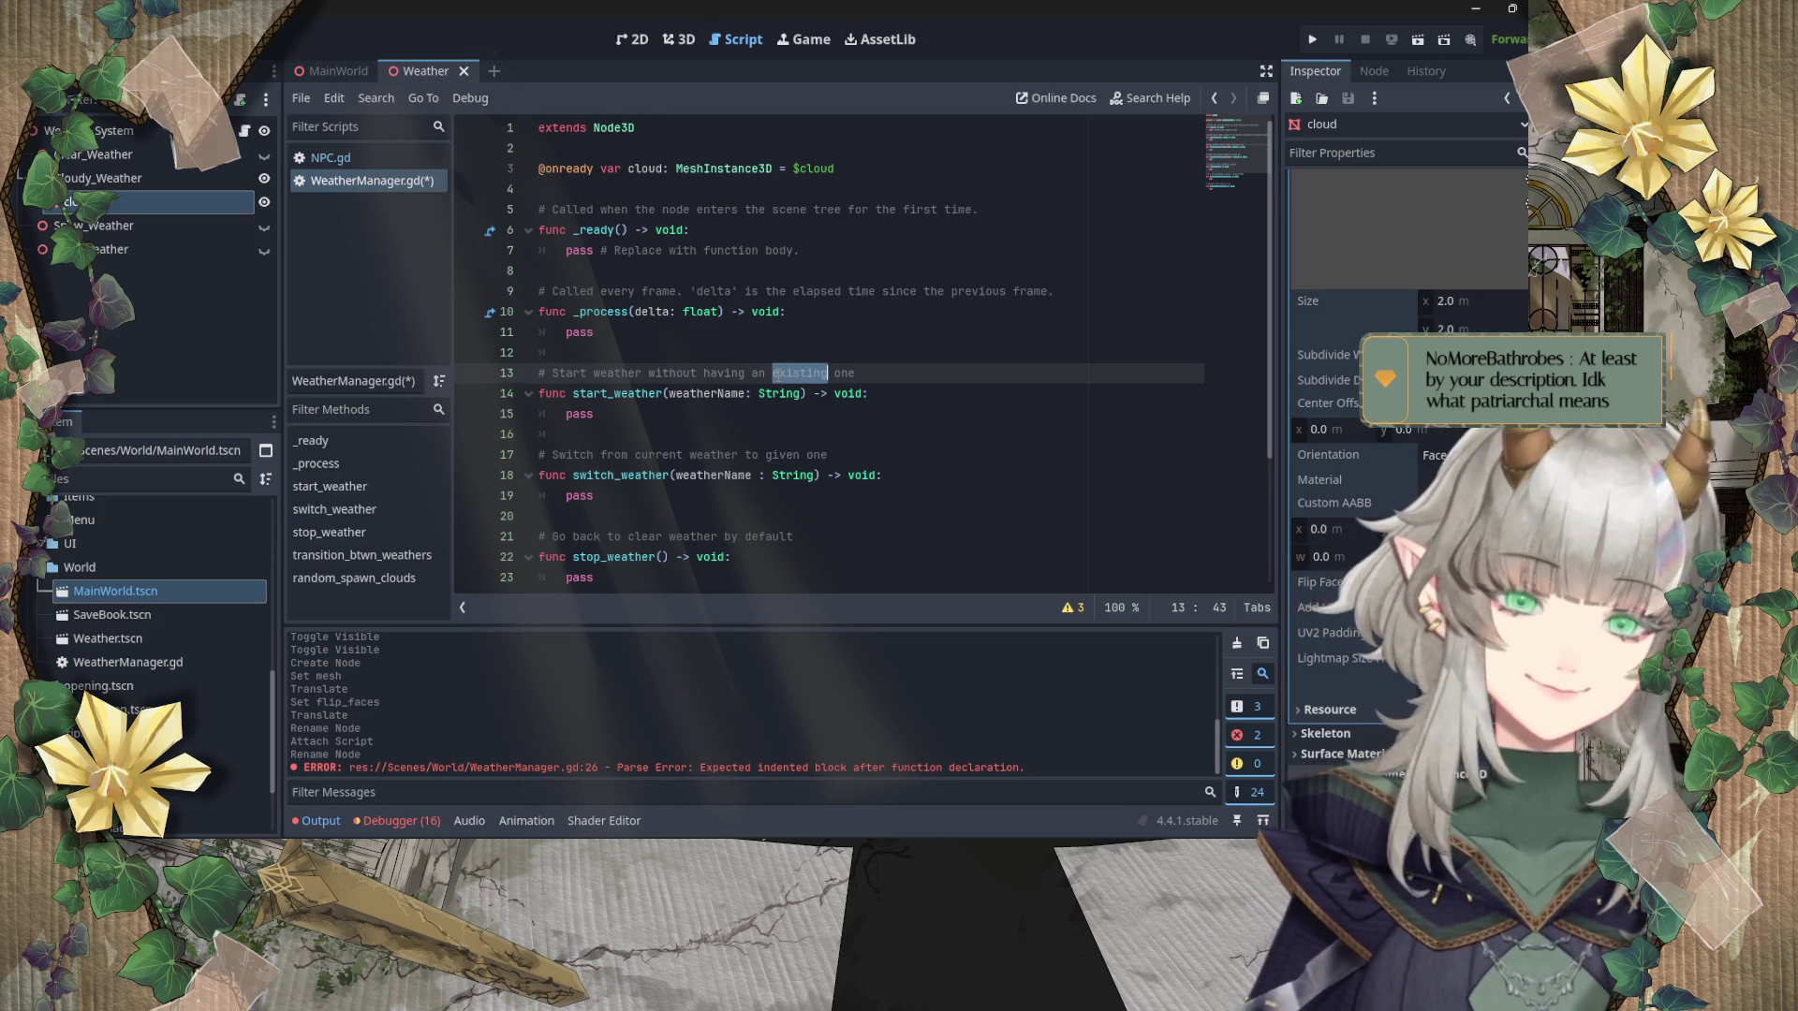
left_click(772, 456)
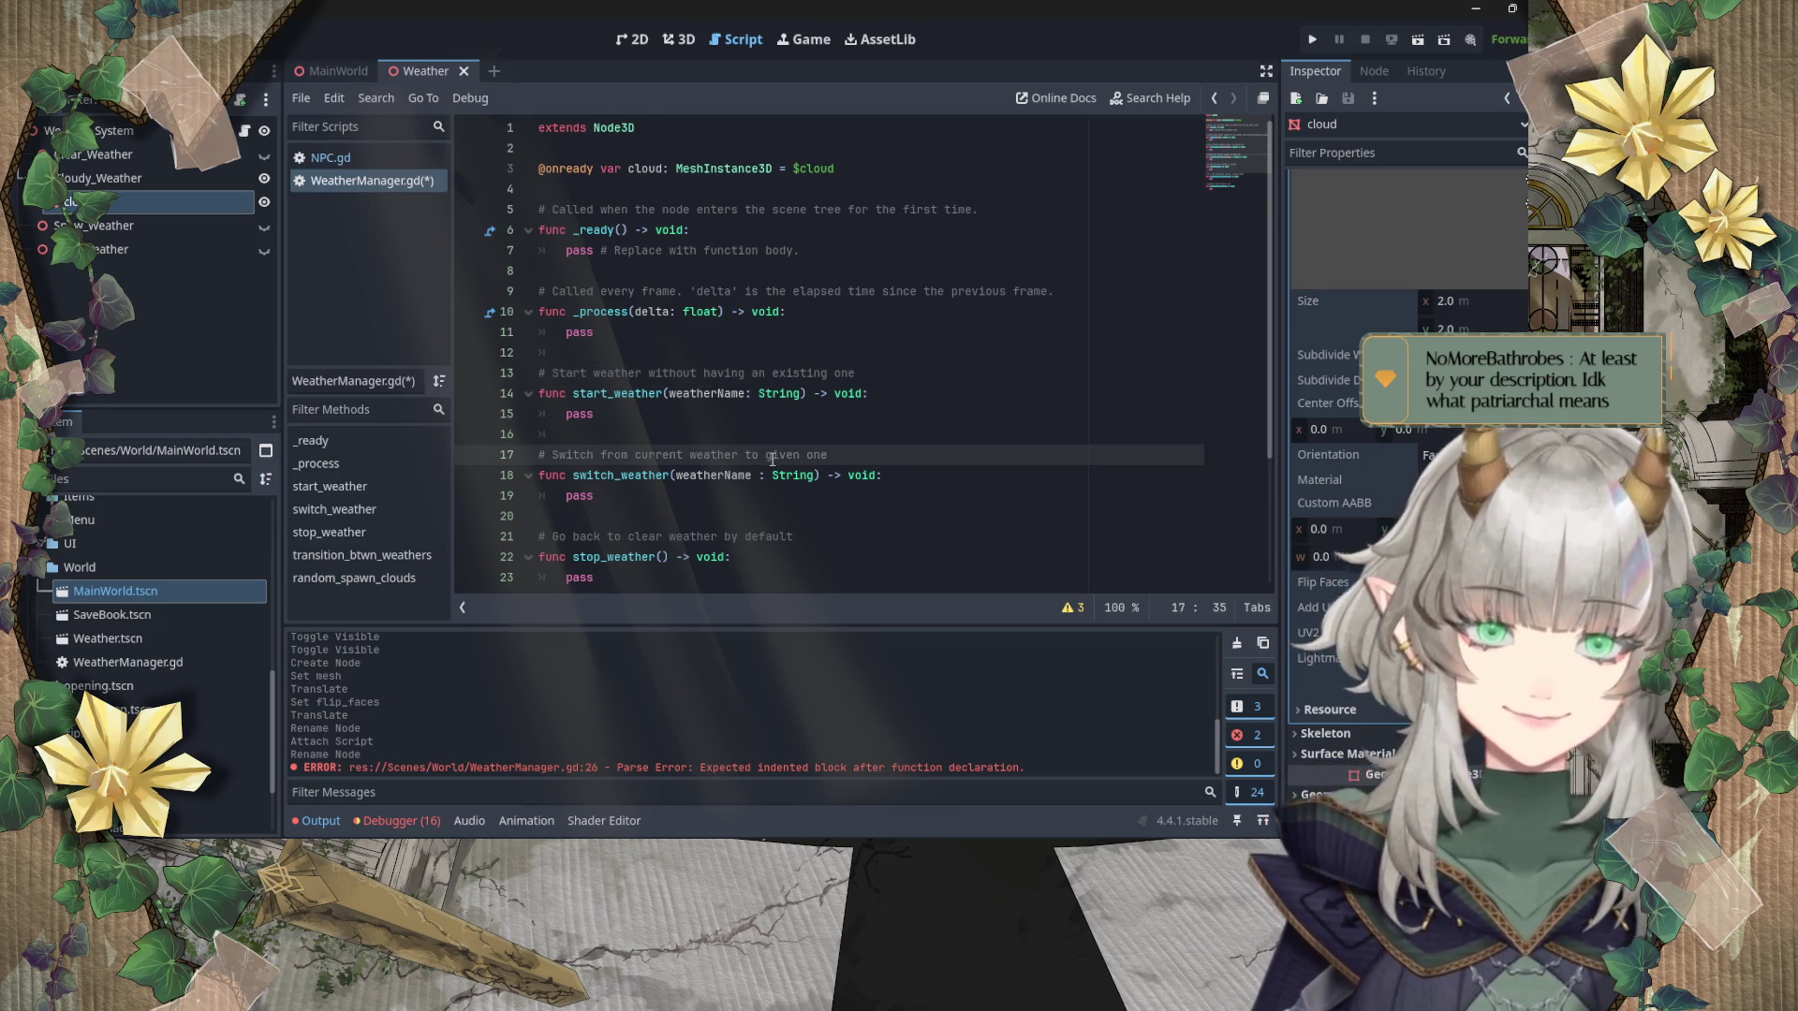